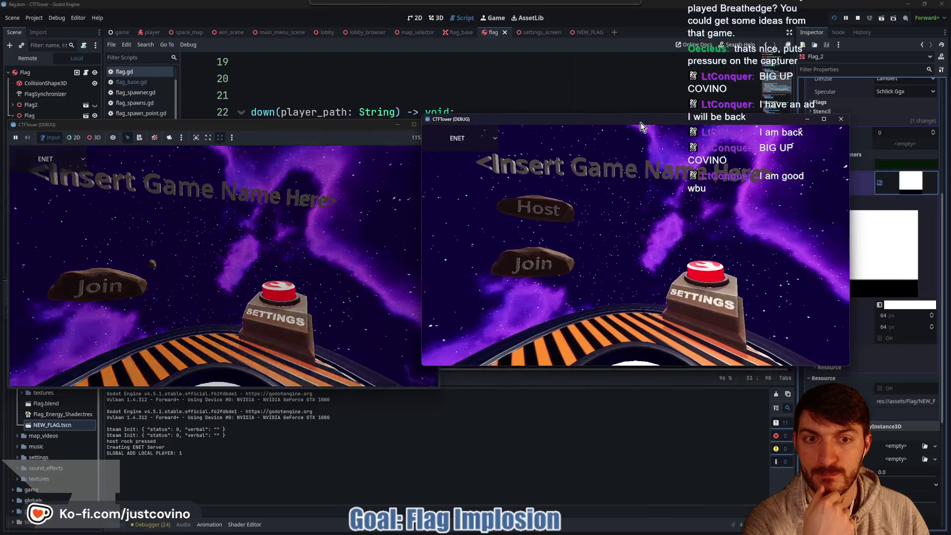
- Join the hosted lobby from the second window, ready up, start the match, then stop it with F8
click(533, 264)
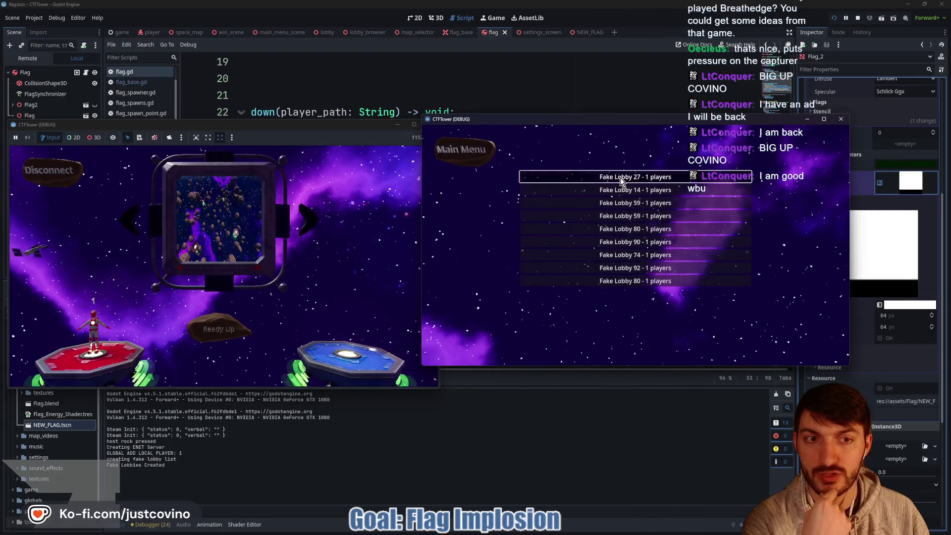
click(621, 178)
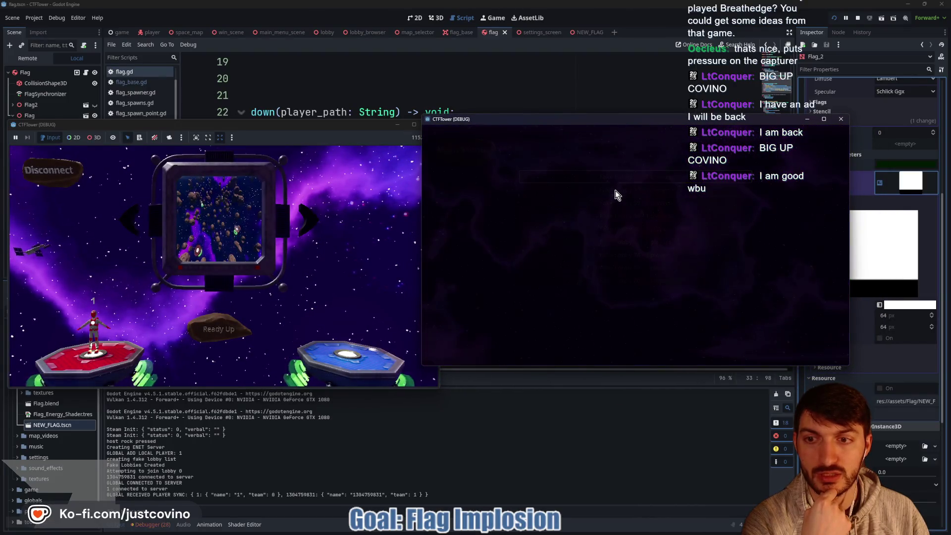
click(222, 336)
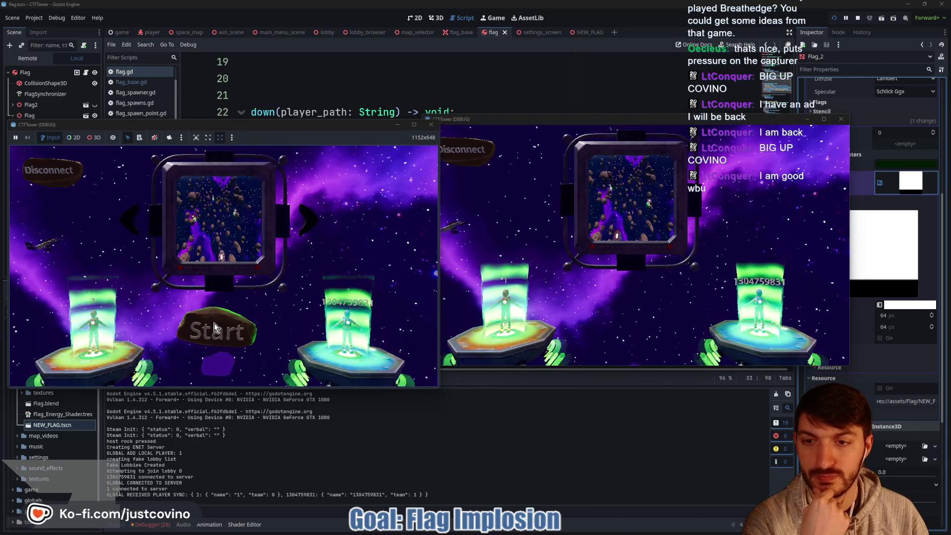
click(214, 323)
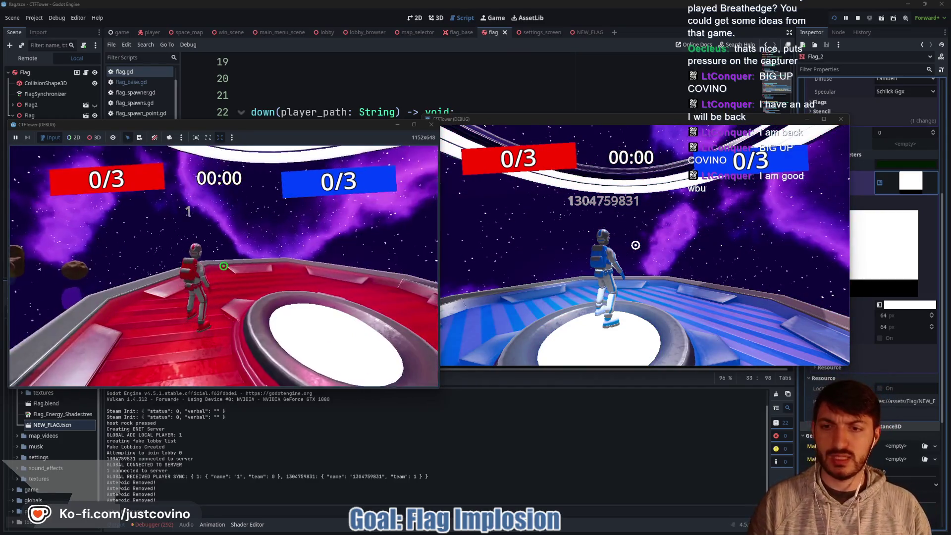
key(super)
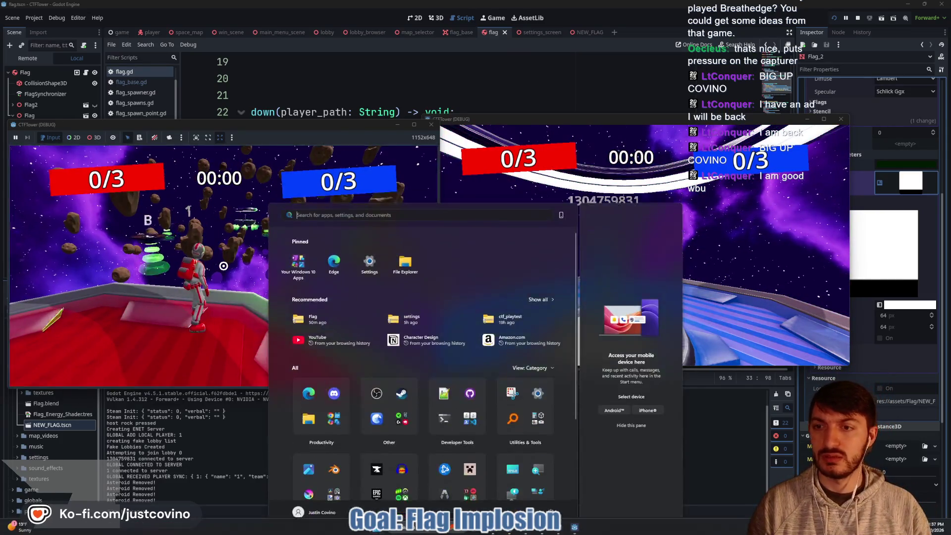
key(super)
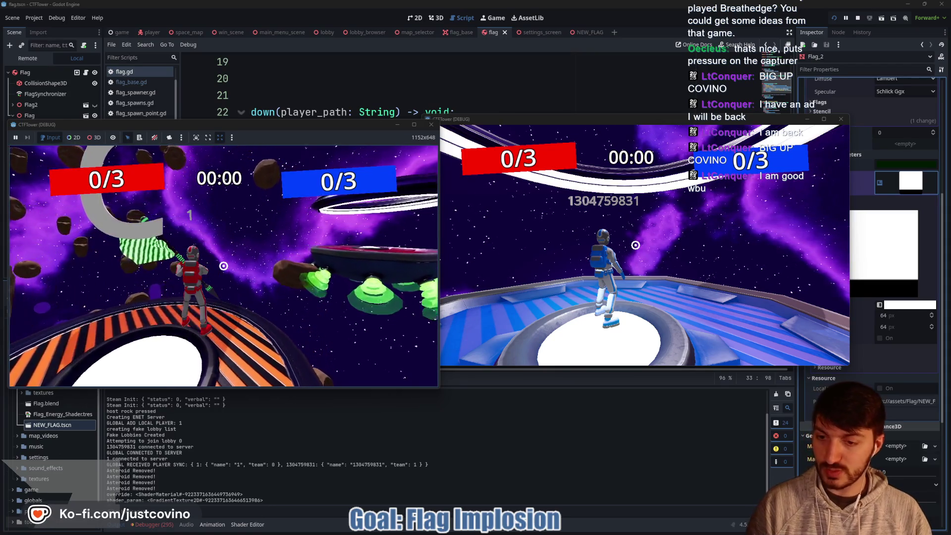
key(F8)
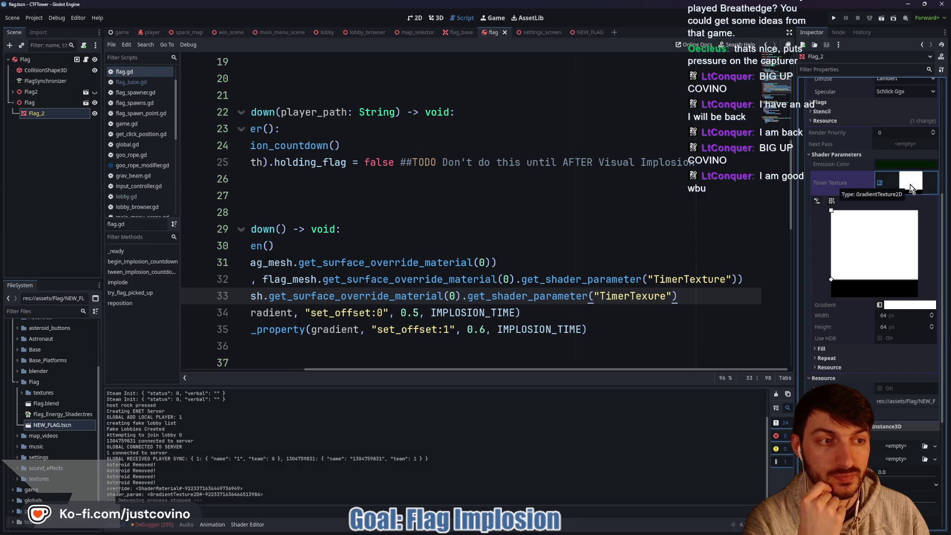
- Look up the GradientTexture2D class reference in the Godot docs and check its gradient property
click(519, 532)
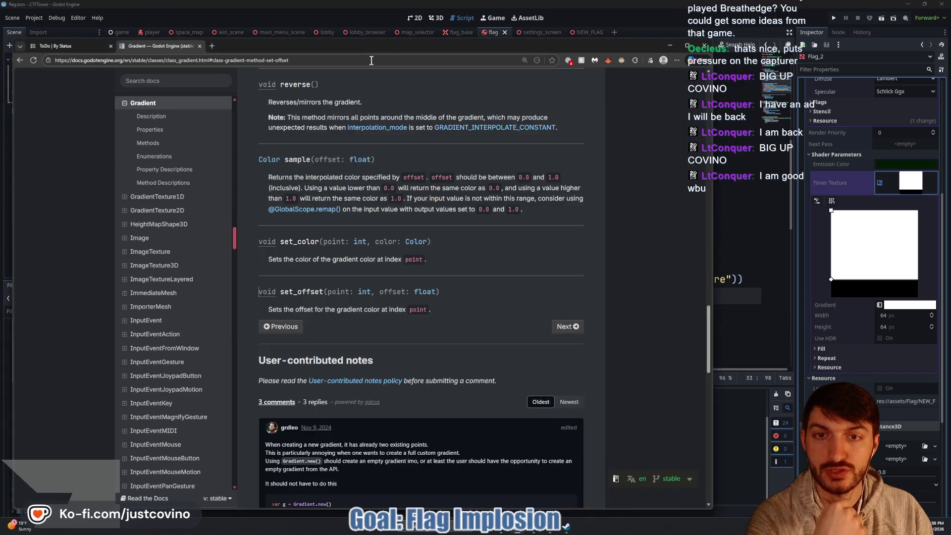
click(172, 82)
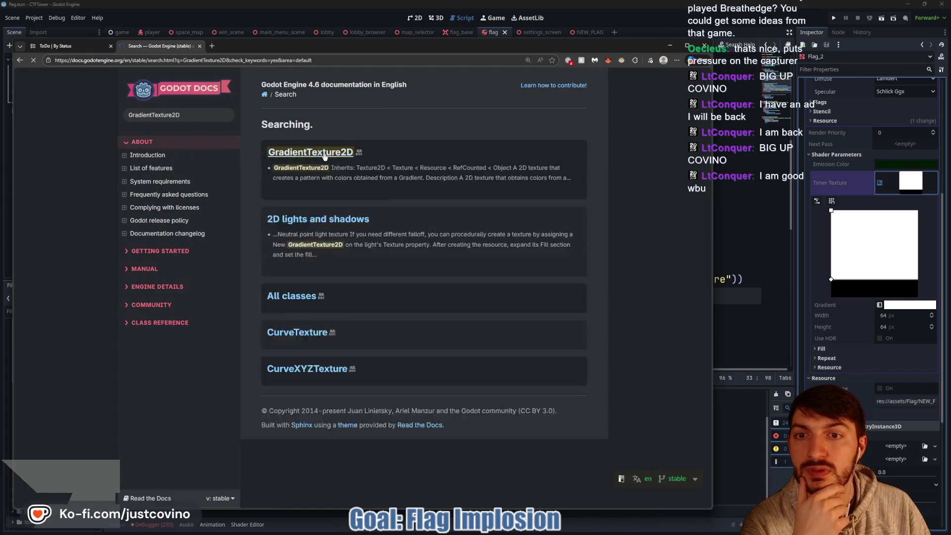
click(332, 174)
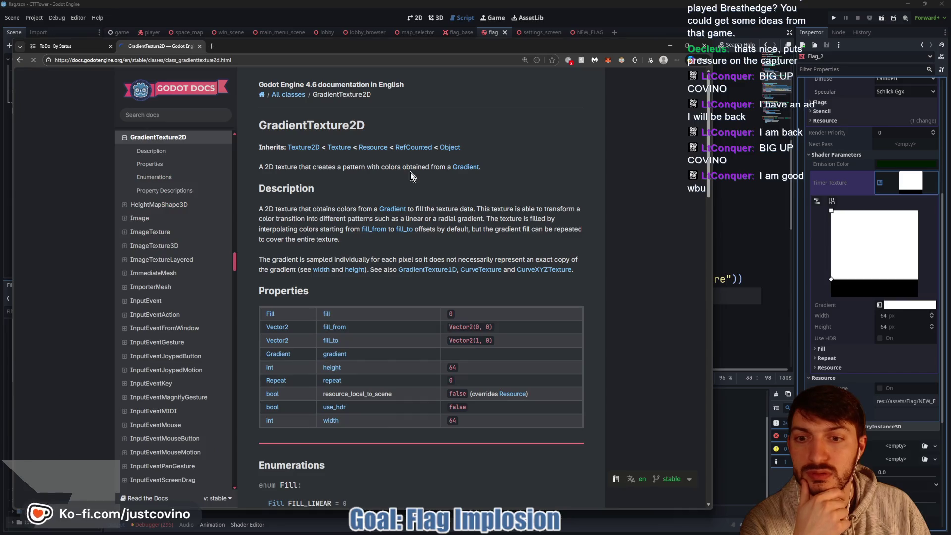
scroll(410, 172, down, 3)
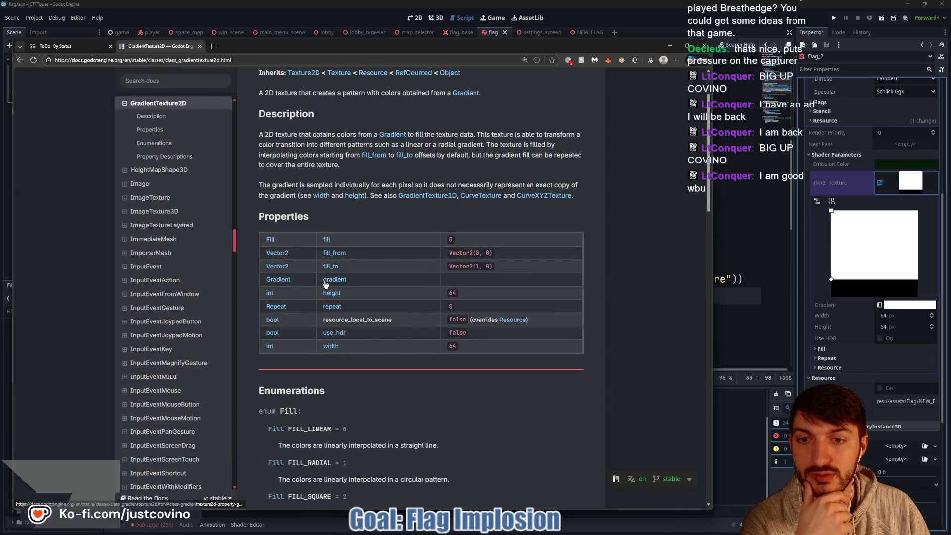
click(726, 242)
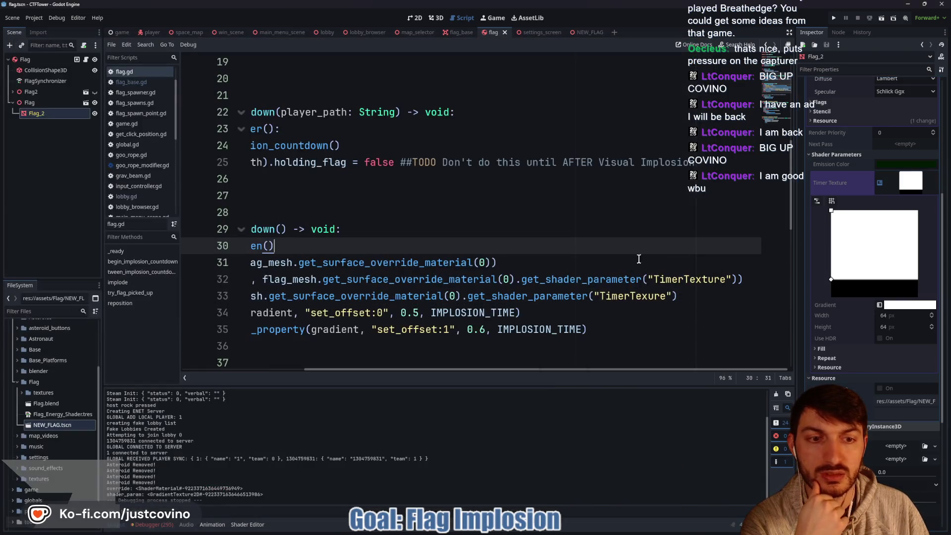
- Append .gradient to the get_shader_parameter("TimerTexure") call on line 33 of flag.gd
click(684, 297)
scroll(664, 280, left, 5)
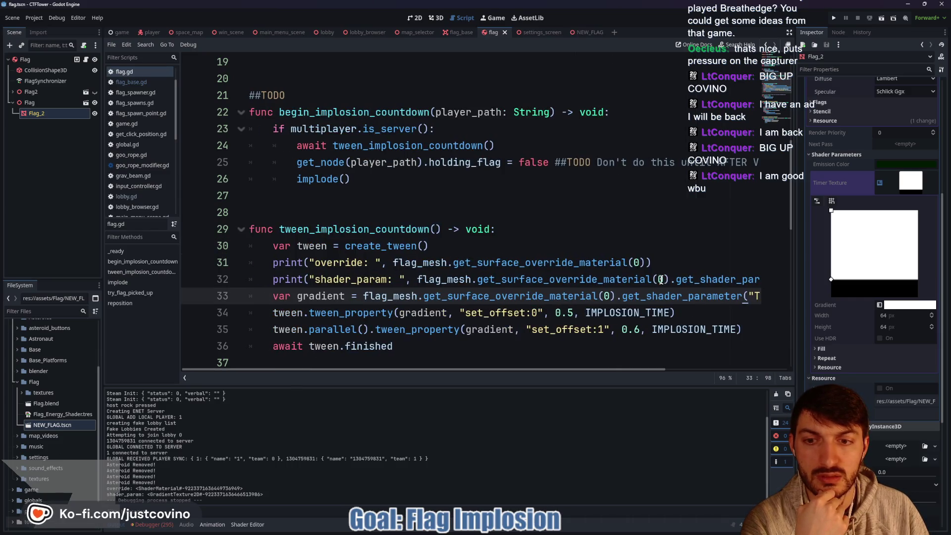
scroll(657, 279, right, 5)
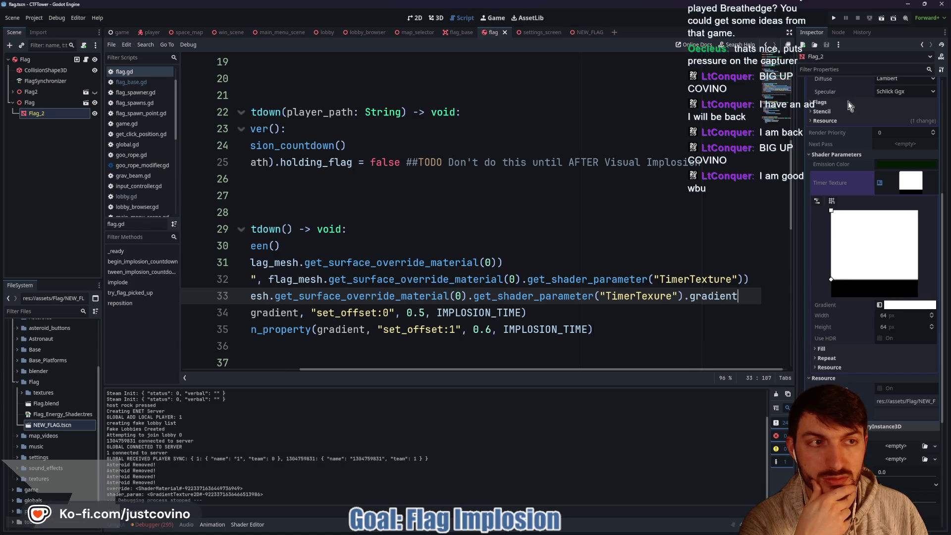
- Run the project, place both game windows side by side, join the lobby, ready both players and start
click(835, 19)
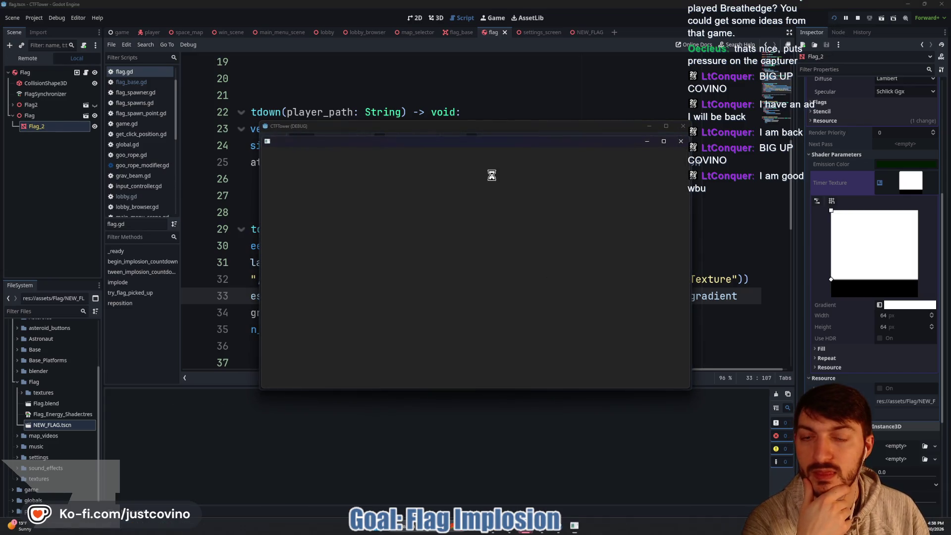
drag(473, 131, 232, 127)
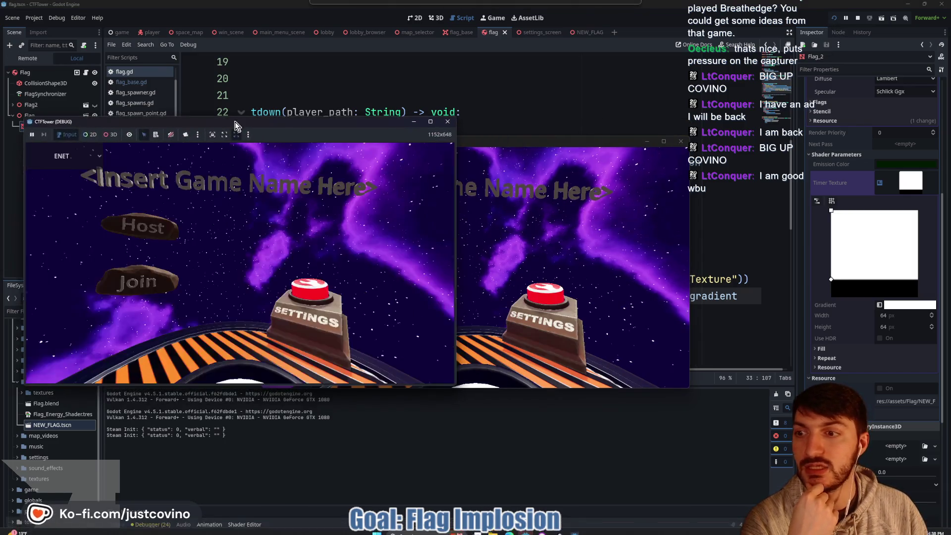
drag(493, 145, 676, 129)
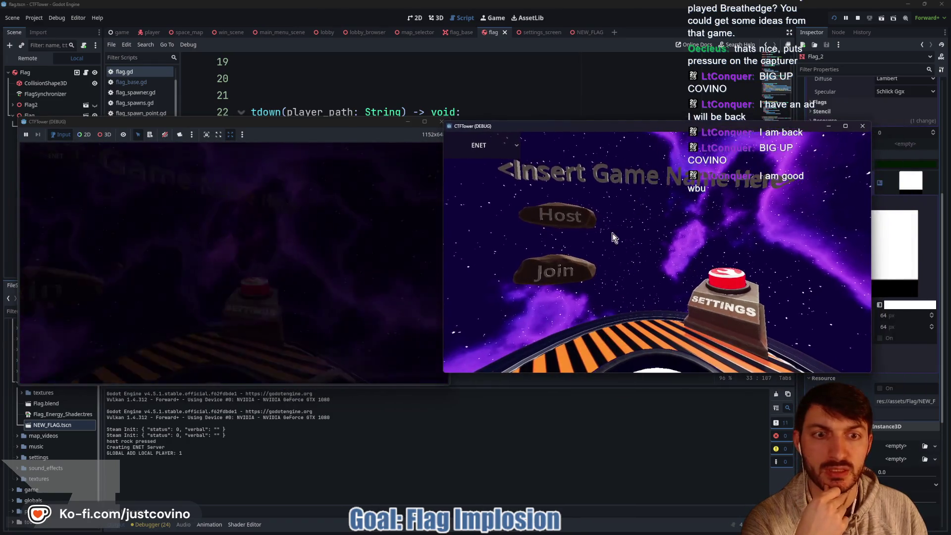
click(576, 275)
click(626, 185)
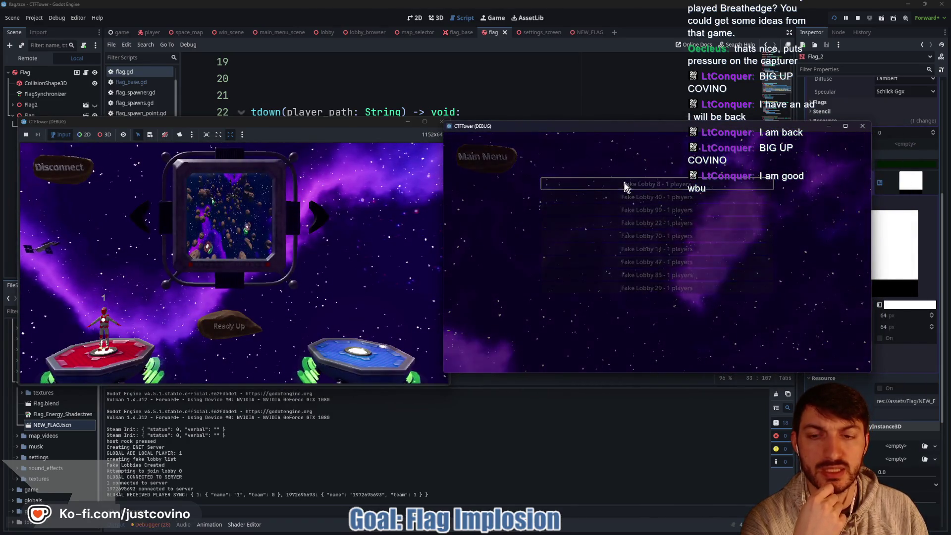
click(644, 315)
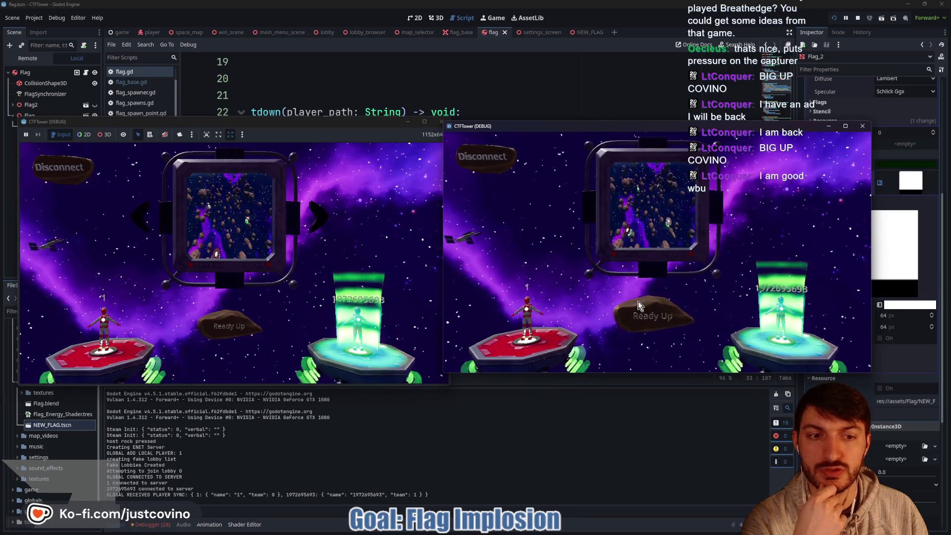
click(221, 329)
click(227, 325)
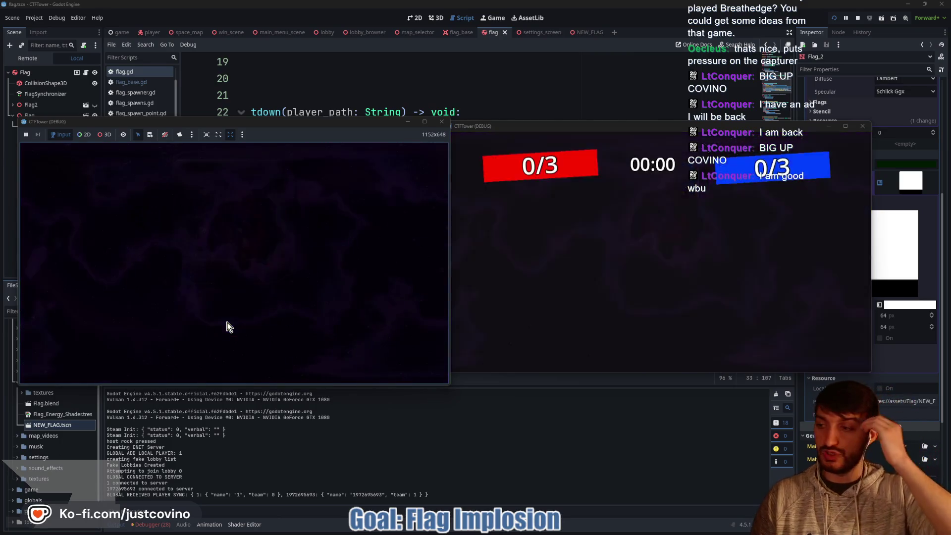
- Walk the red player through the asteroid field onto the flag until the debugger breaks
key(super)
key(super)
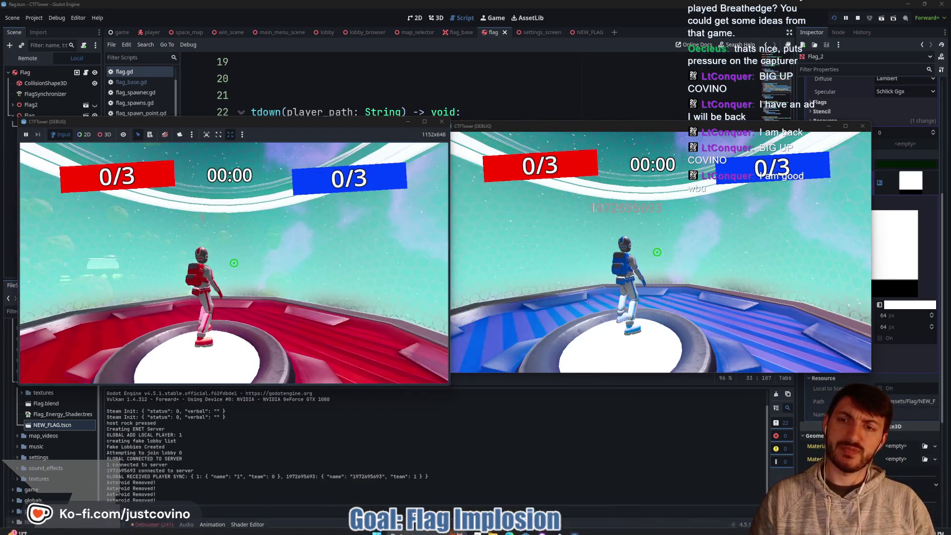
key(w)
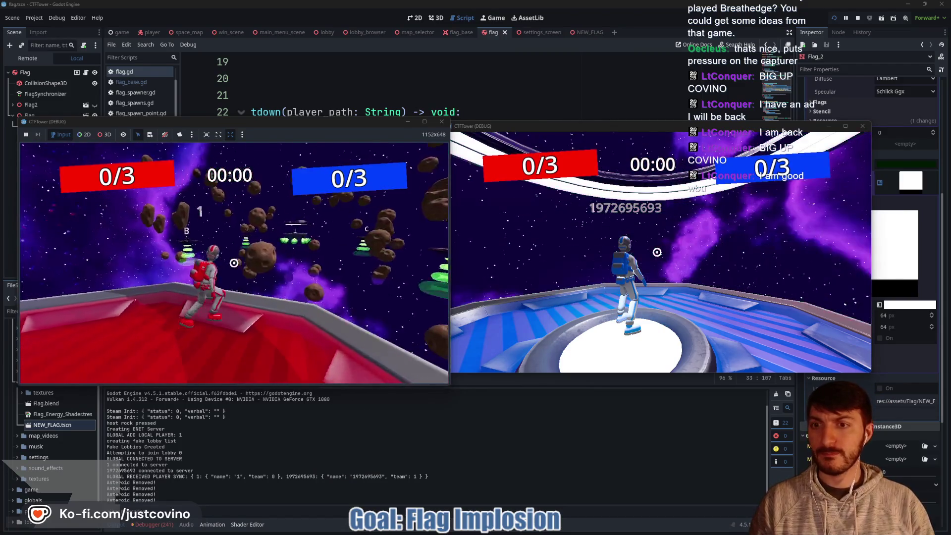
key(w)
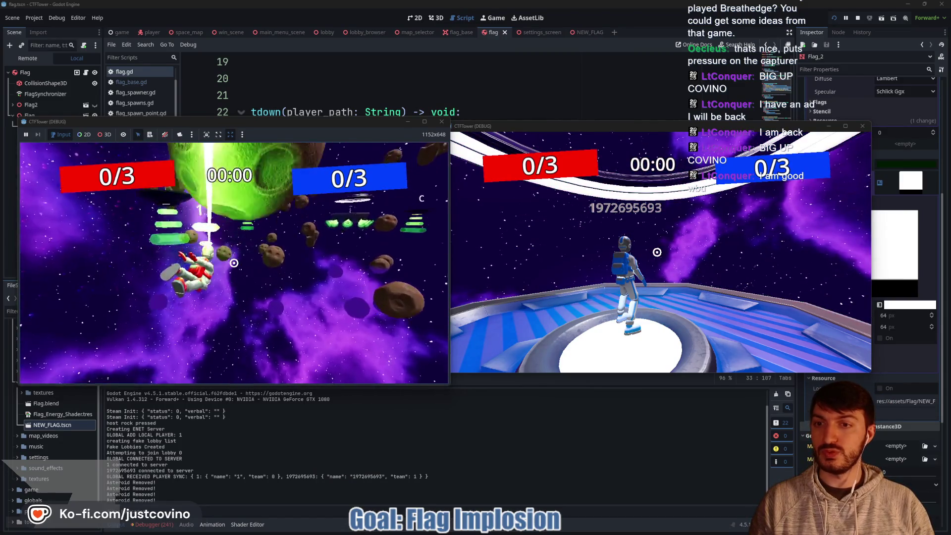
key(w)
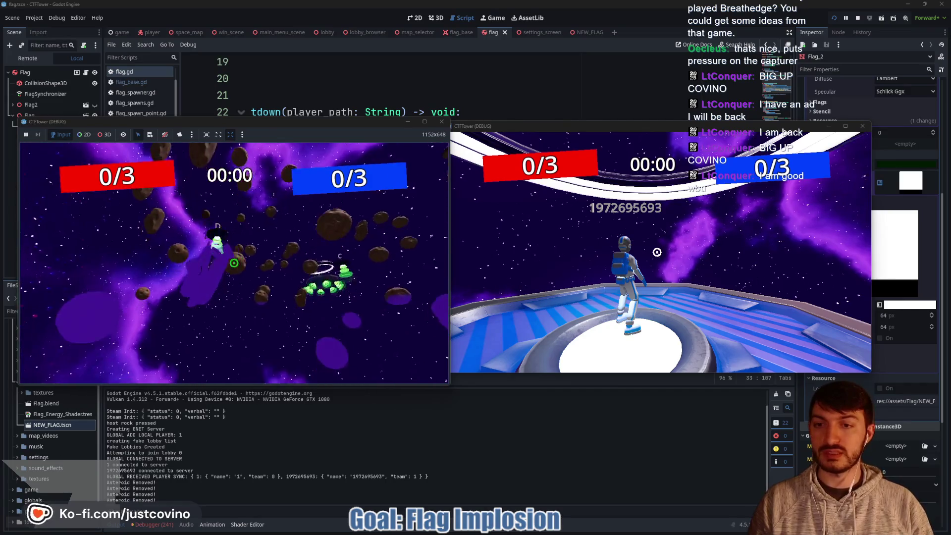
key(w)
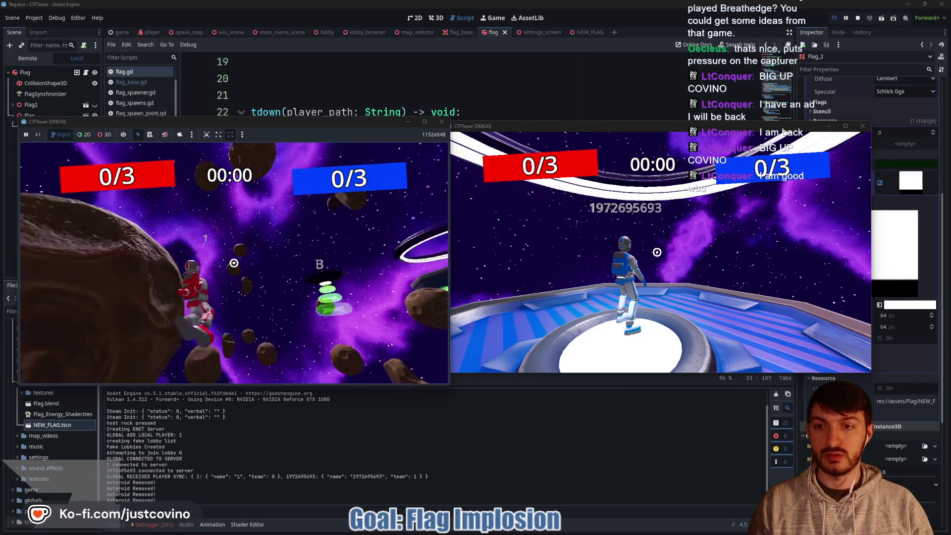
key(w)
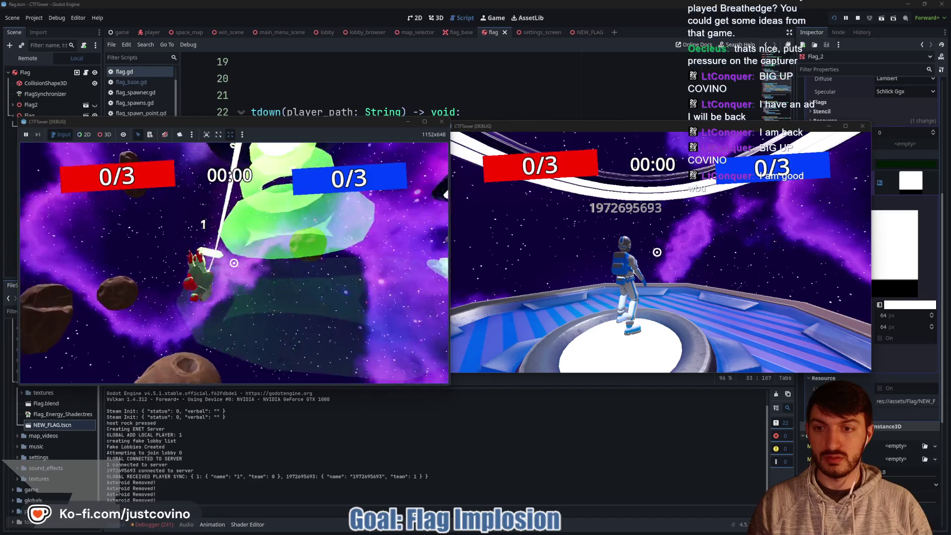
key(w)
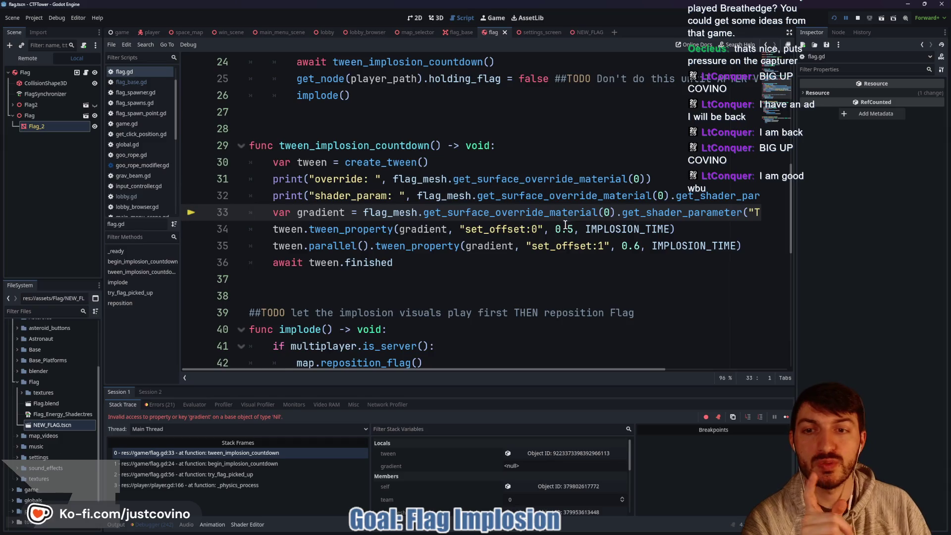
- Stop the halted session and change lines 34–35 to tween gradient.gradient, then save flag.gd
scroll(565, 225, right, 5)
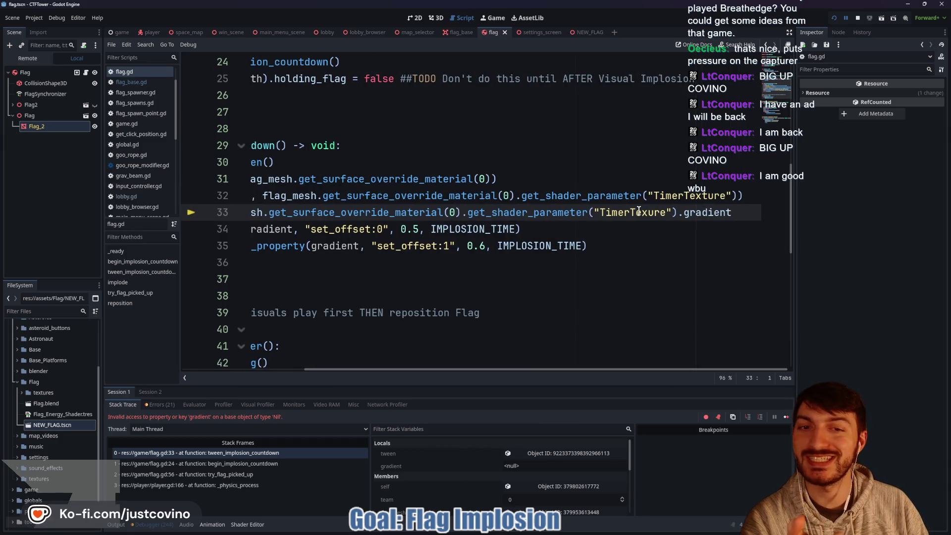
click(859, 21)
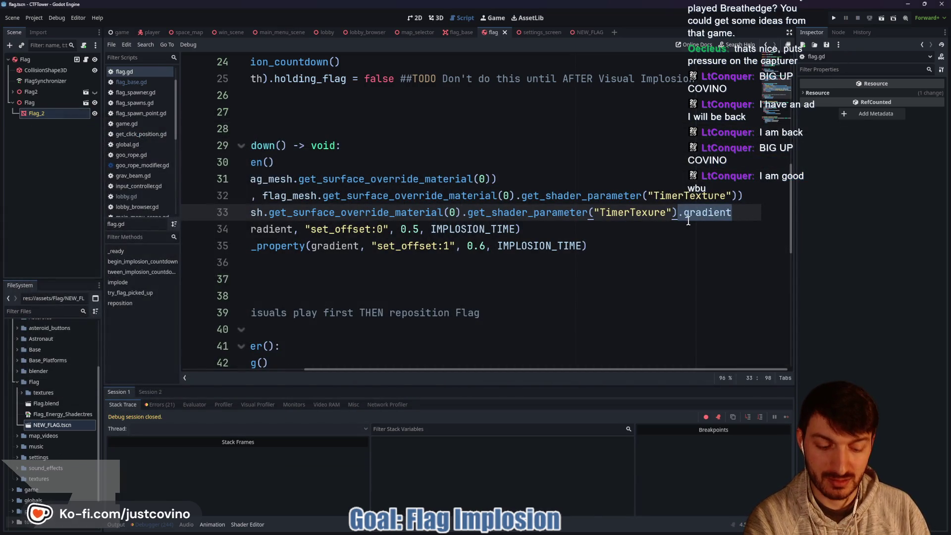
scroll(695, 221, left, 5)
click(451, 229)
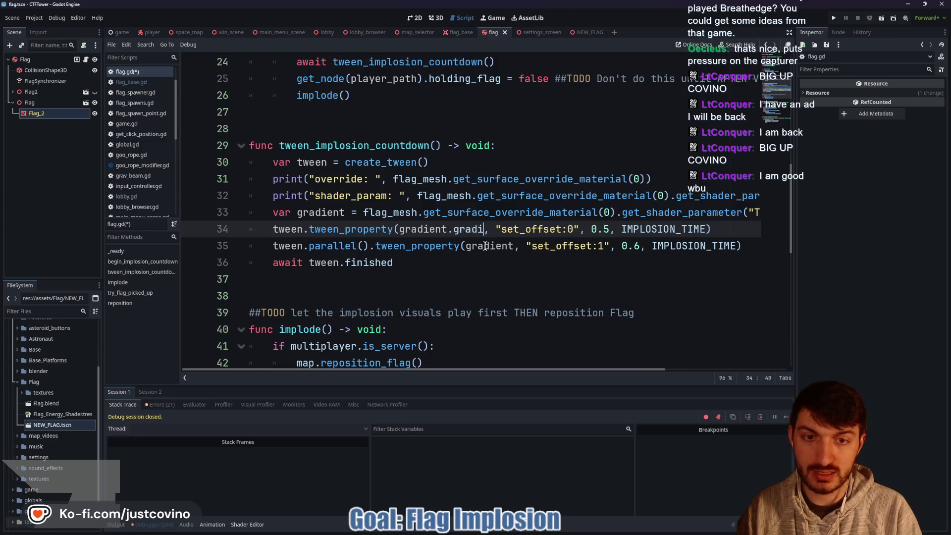
click(516, 246)
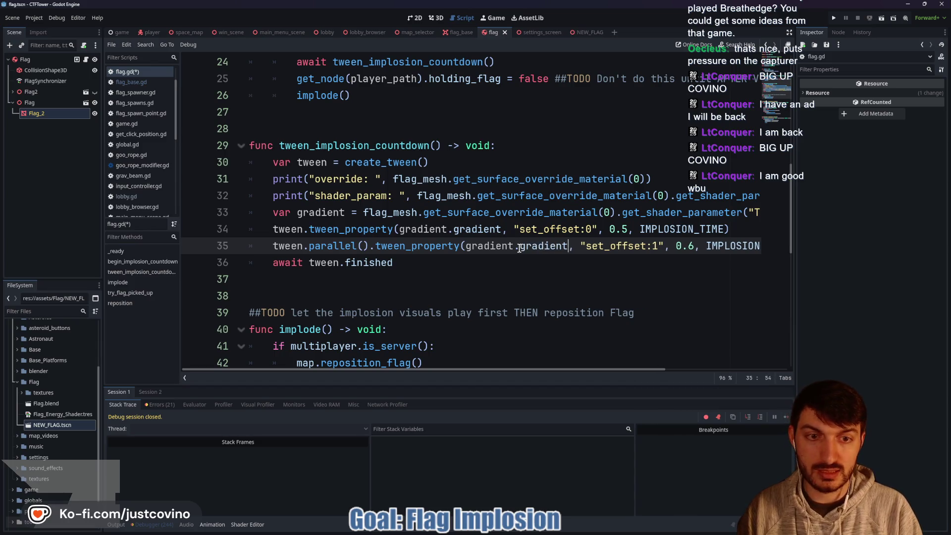
key(ctrl+s)
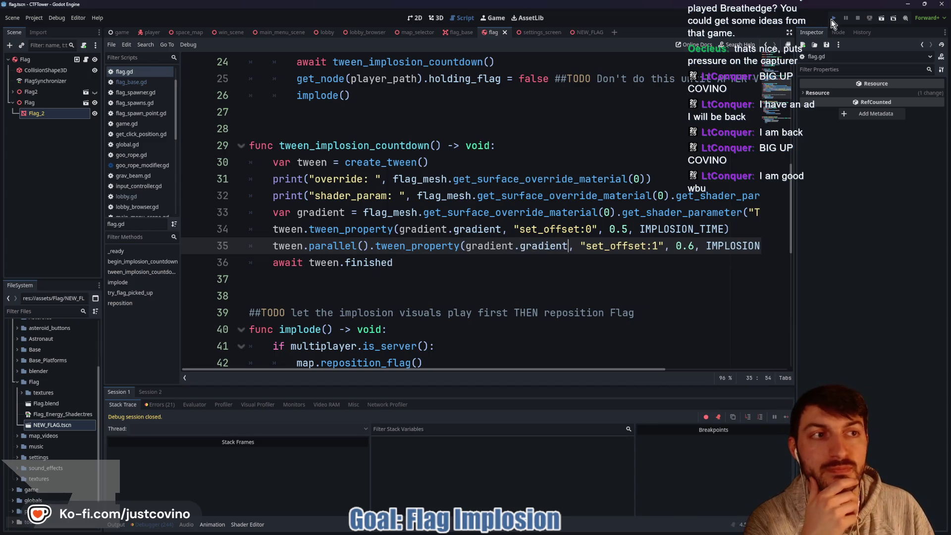
- Run the project, join the hosted lobby from the second instance, ready both players and start
click(831, 20)
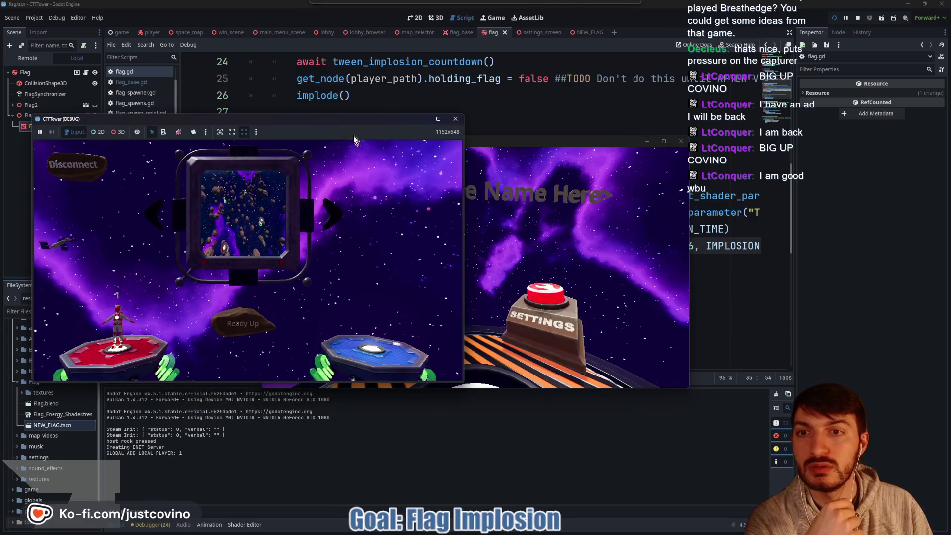
drag(522, 144, 684, 125)
click(546, 269)
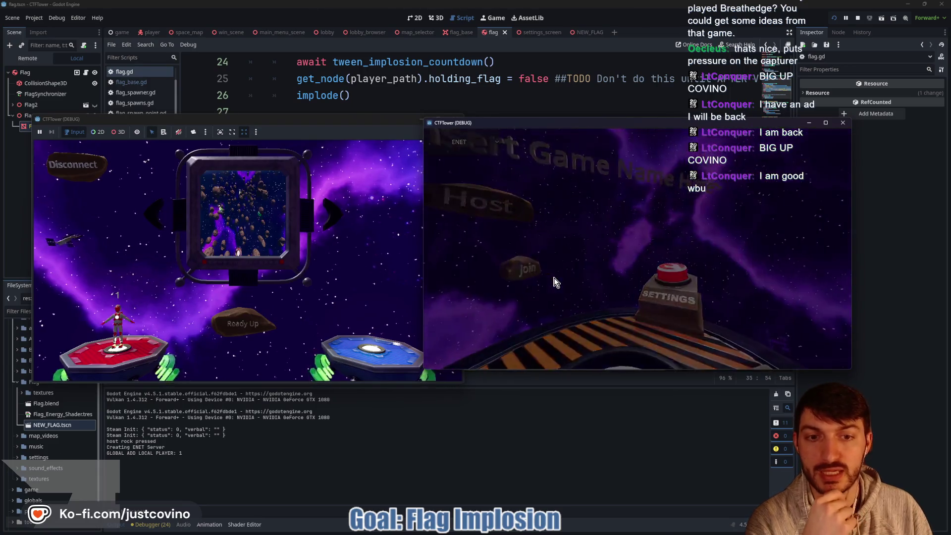
click(626, 180)
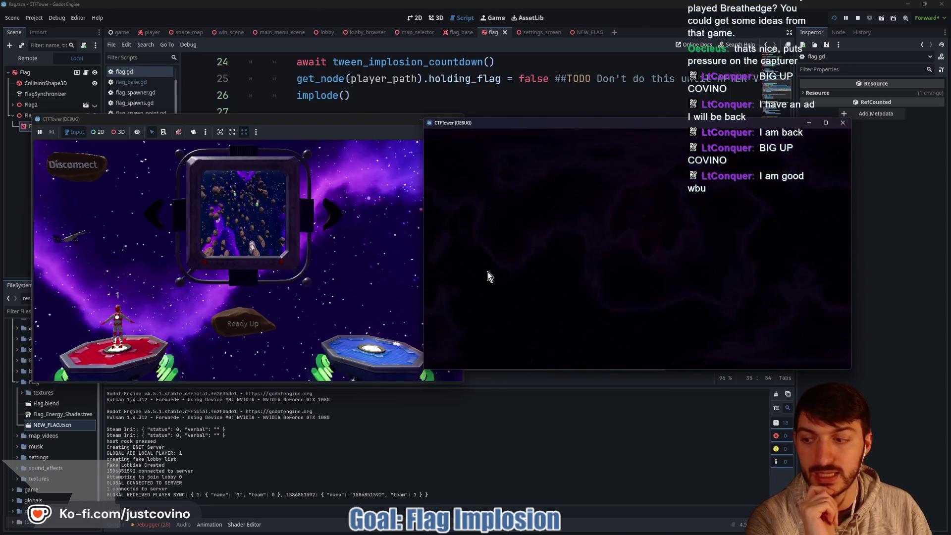
click(631, 304)
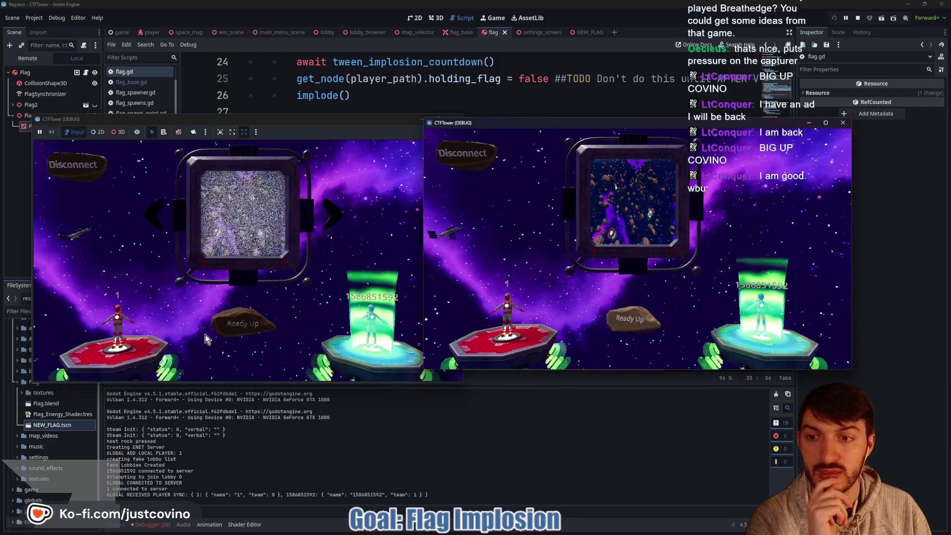
click(249, 333)
click(254, 327)
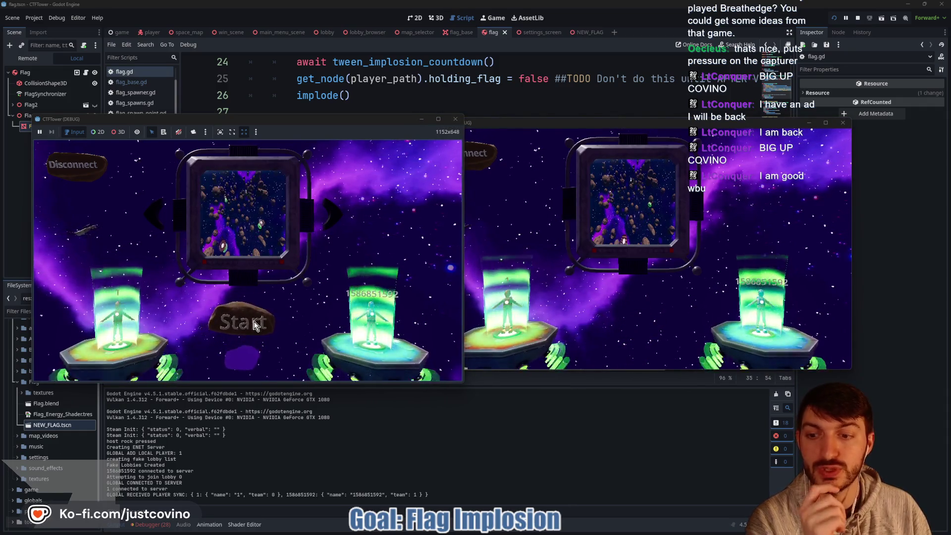
click(254, 326)
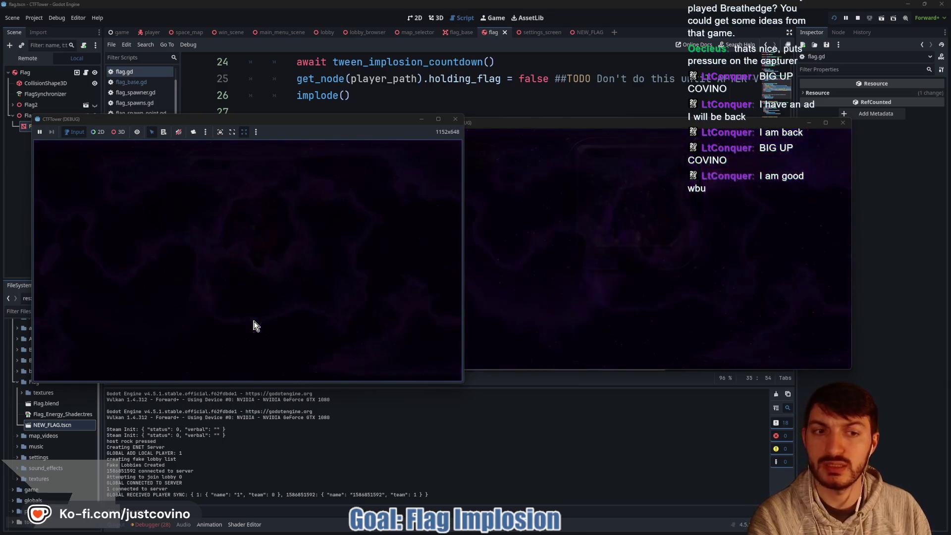
- Move the red player off the platform toward the flag until the line 34 error halts the game
key(super)
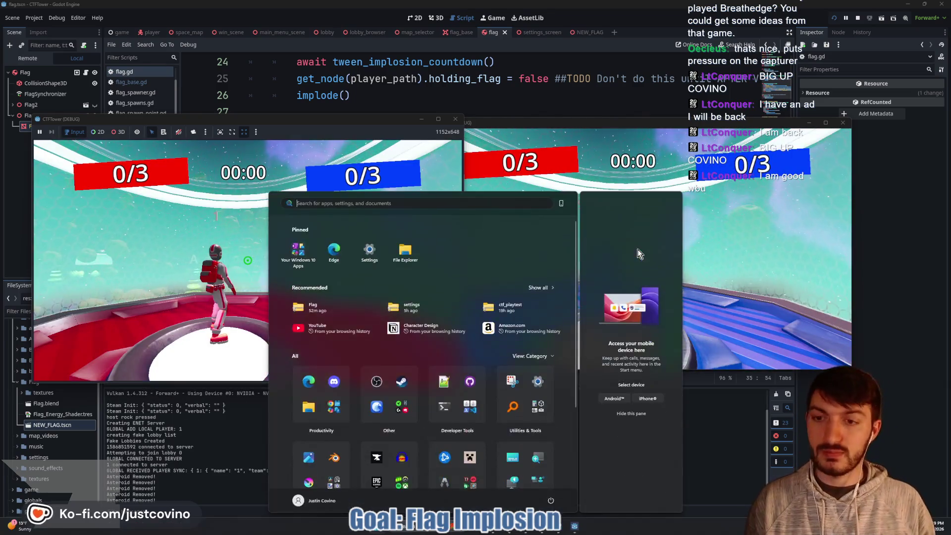
key(super)
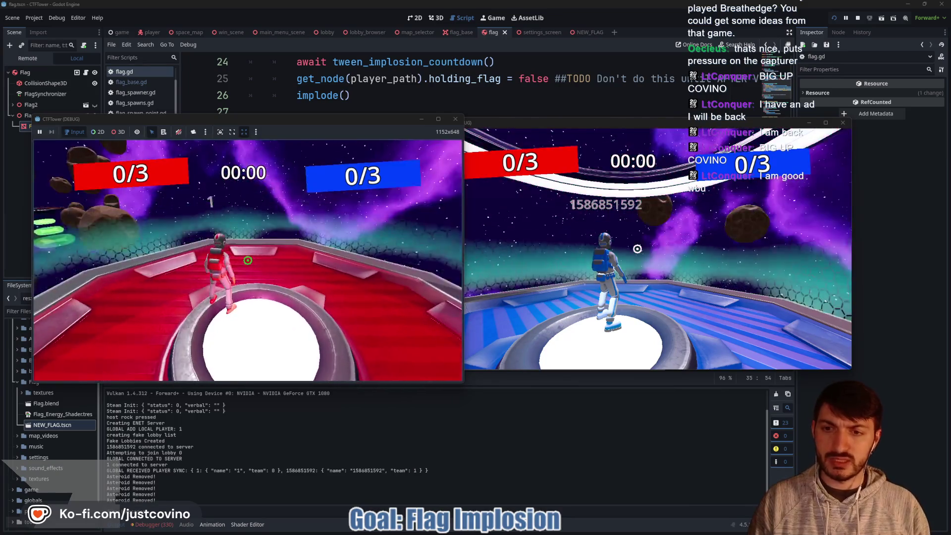
key(space)
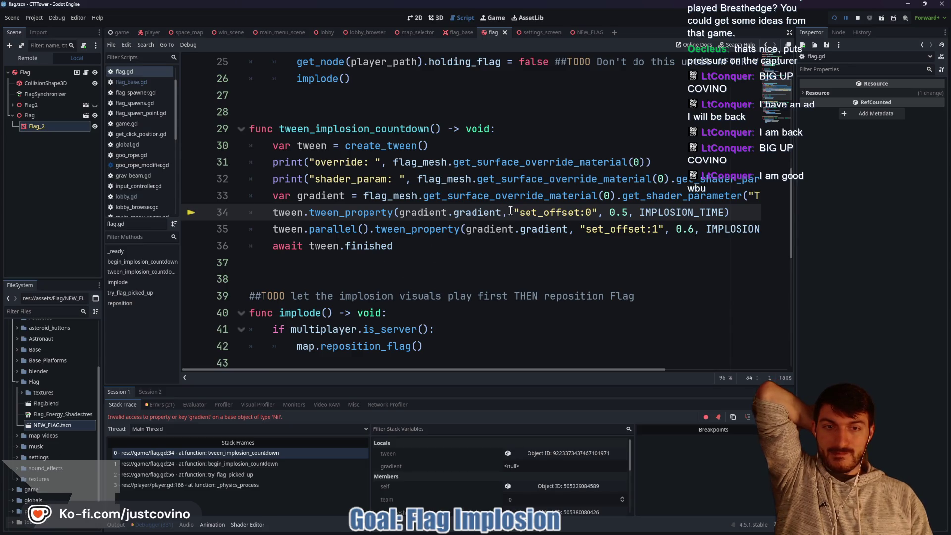
- Stop the game and delete the extra .gradient from both tween_property calls on lines 34–35
click(860, 19)
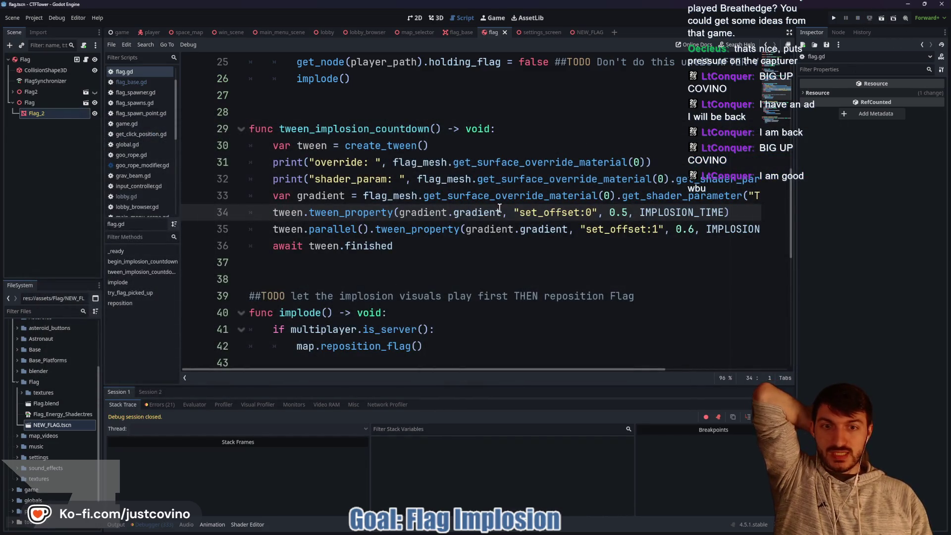
drag(461, 204, 449, 206)
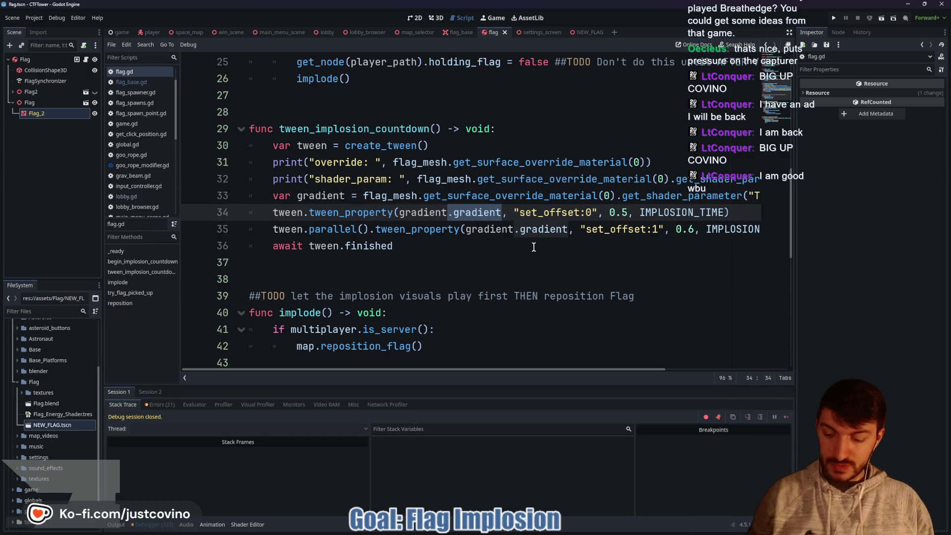
key(ctrl+d)
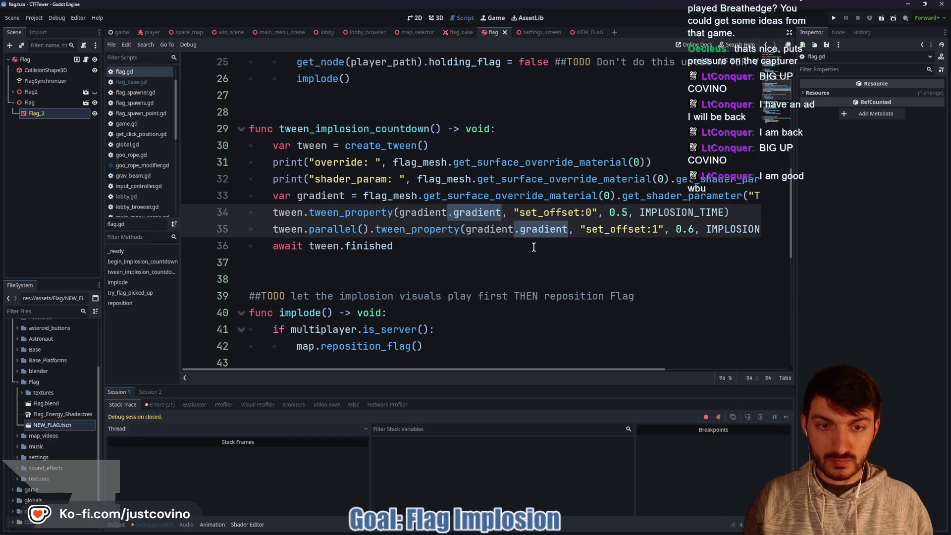
key(BackSpace)
click(485, 252)
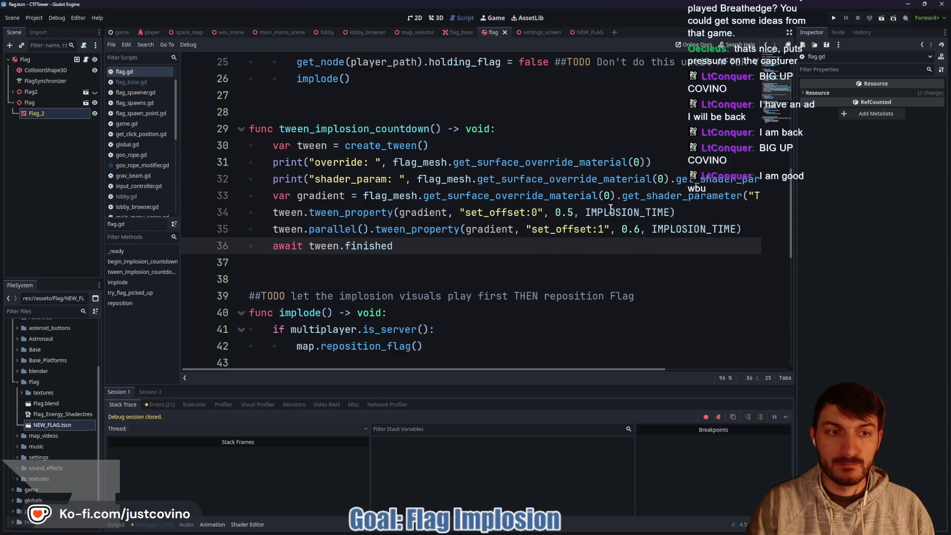
scroll(610, 196, right, 3)
scroll(611, 198, left, 3)
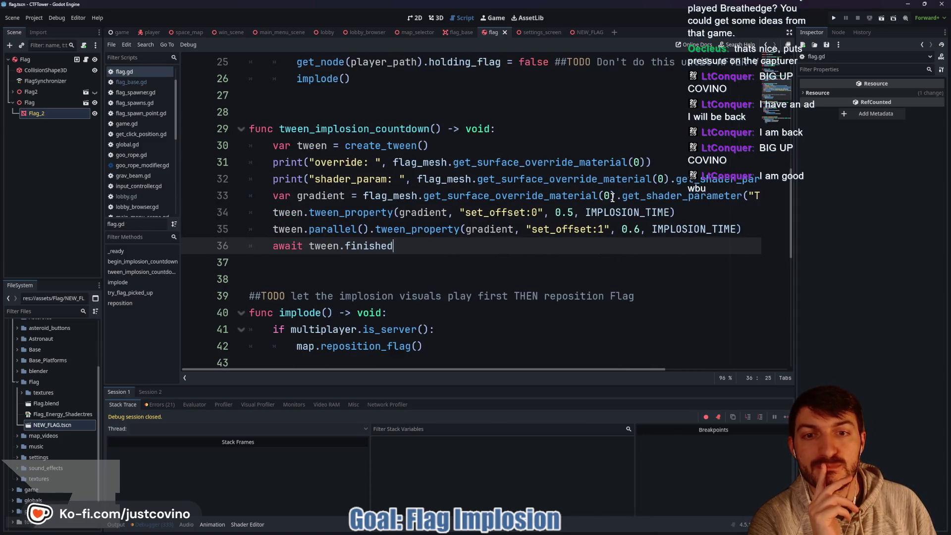
- Run the project, host in the left window, join lobby 0 from the right, ready both and start
click(835, 18)
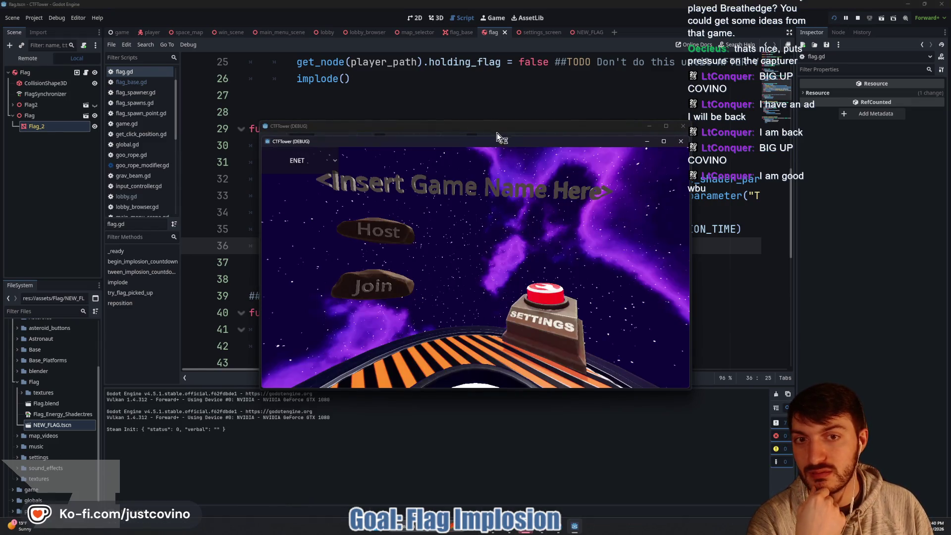
drag(494, 129, 251, 116)
click(134, 216)
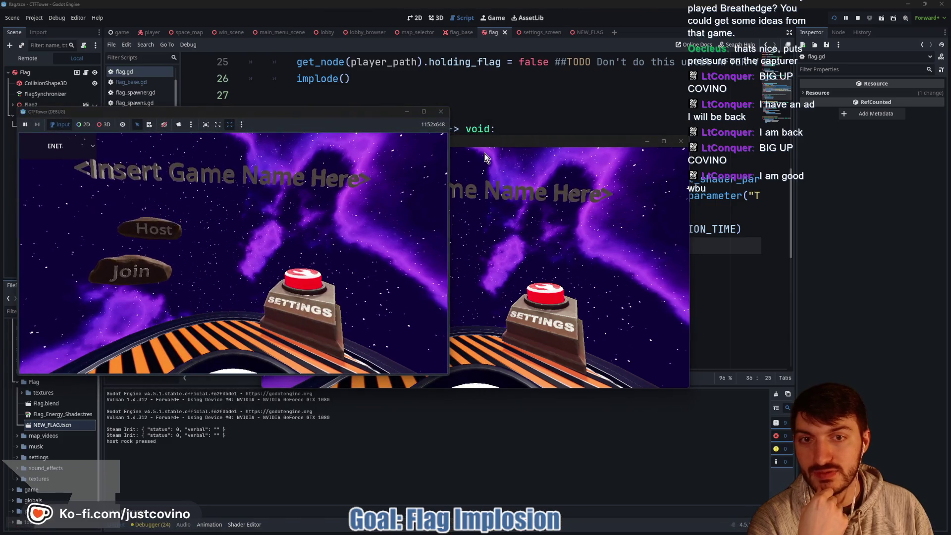
drag(492, 141, 708, 111)
click(664, 259)
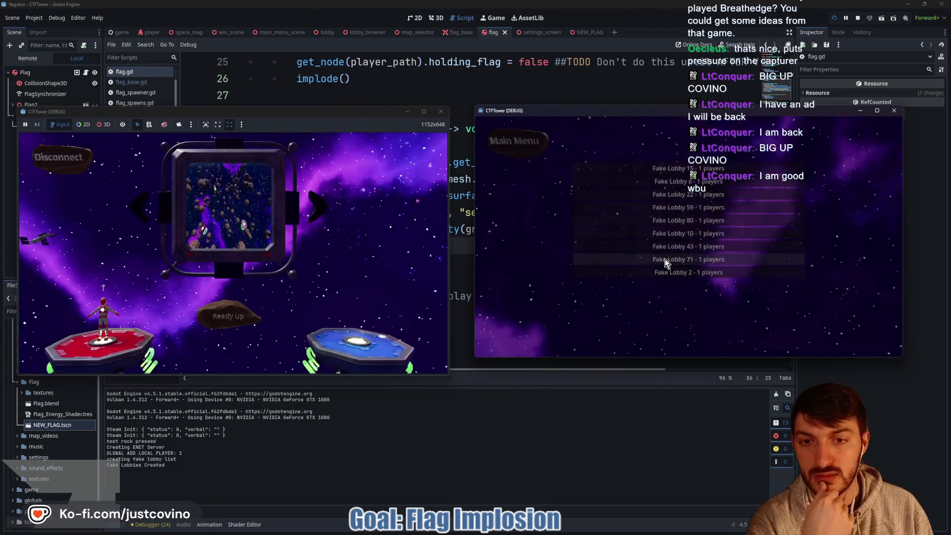
click(669, 178)
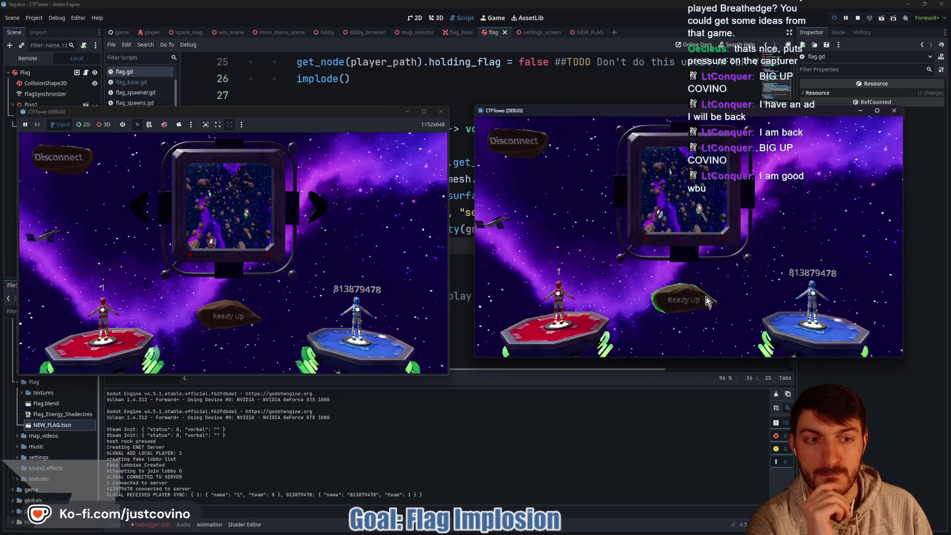
click(682, 307)
click(228, 317)
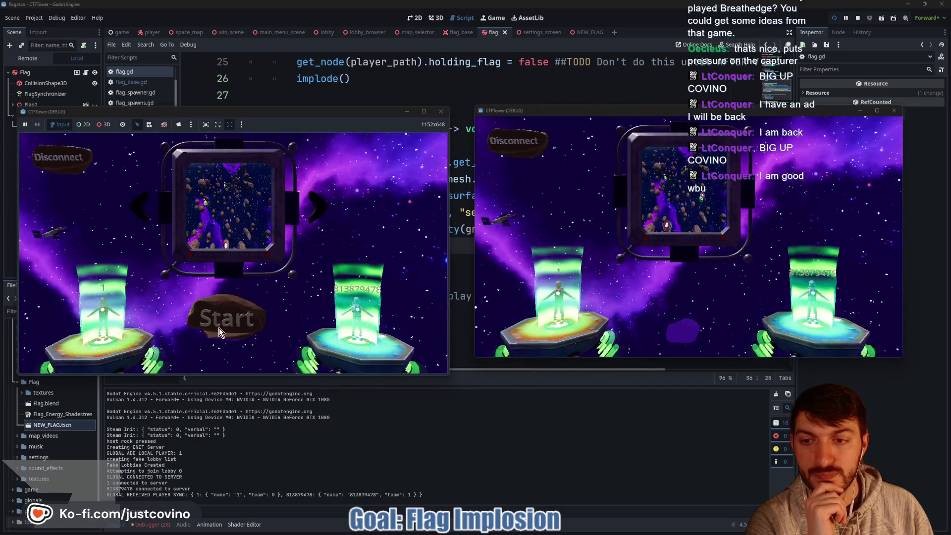
click(219, 327)
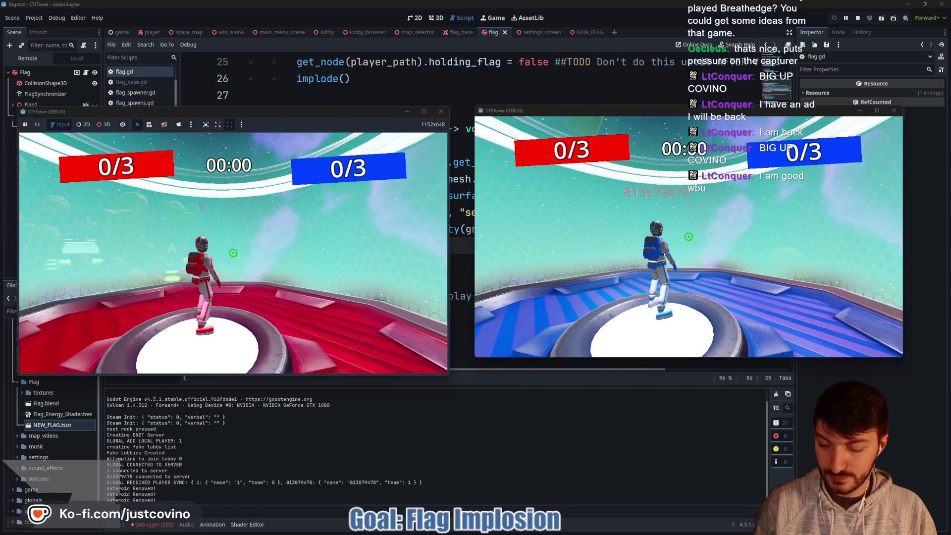
- Fly the red player up toward flag pad A, then stop the game with F8
key(super)
key(Escape)
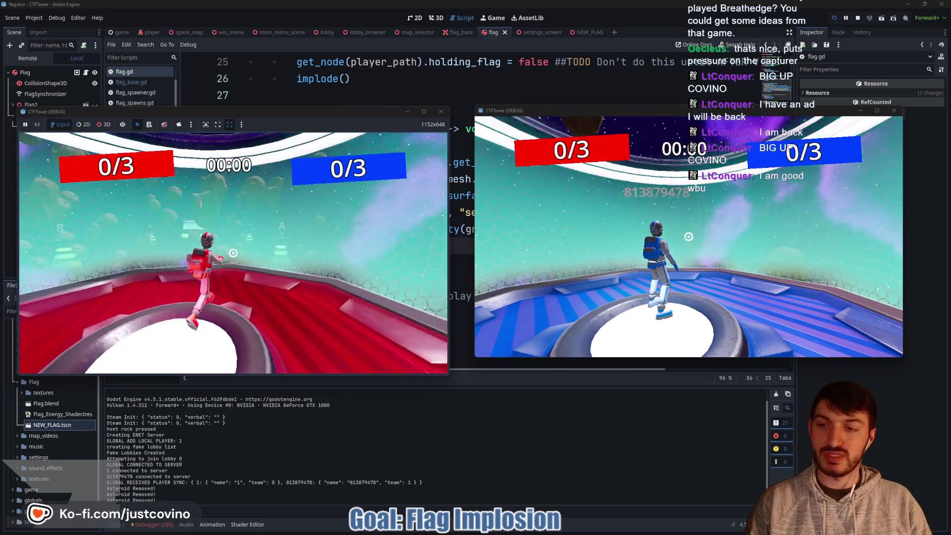
key(w)
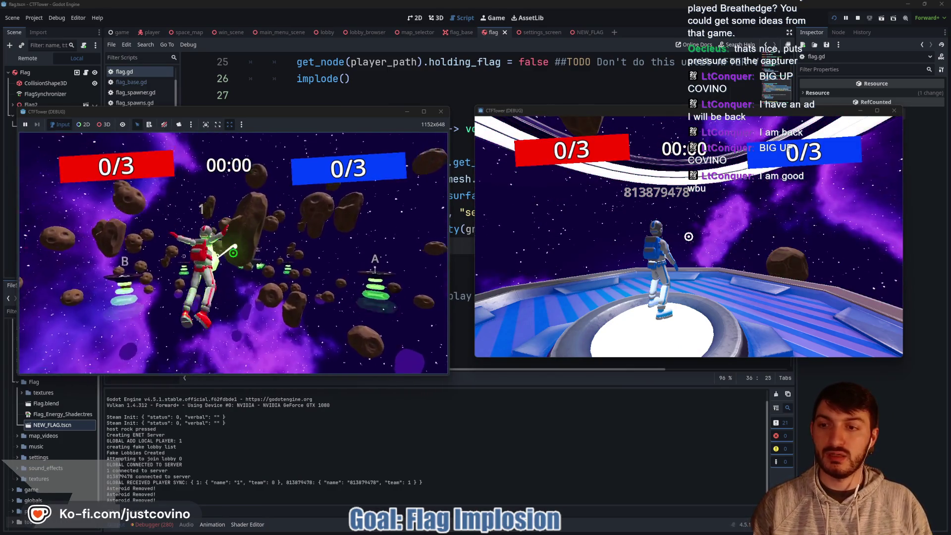
key(w)
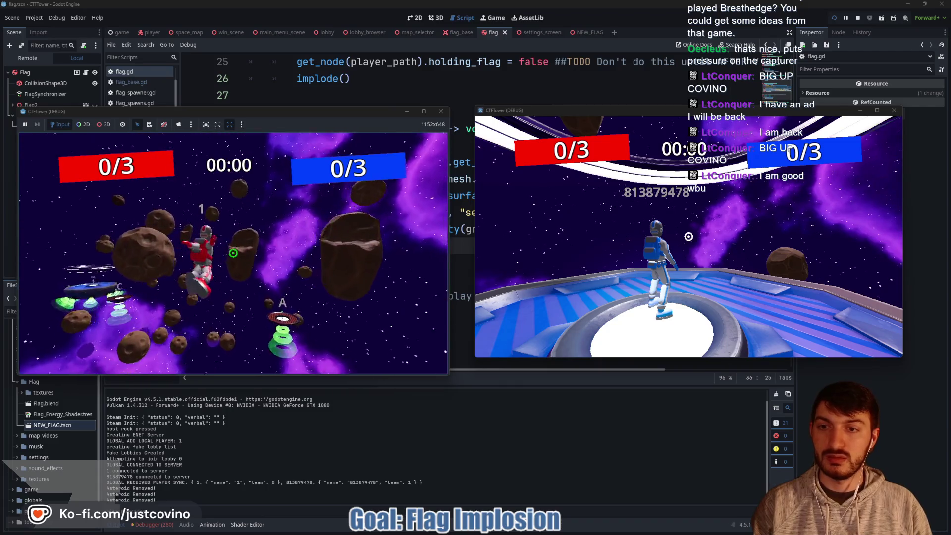
key(w)
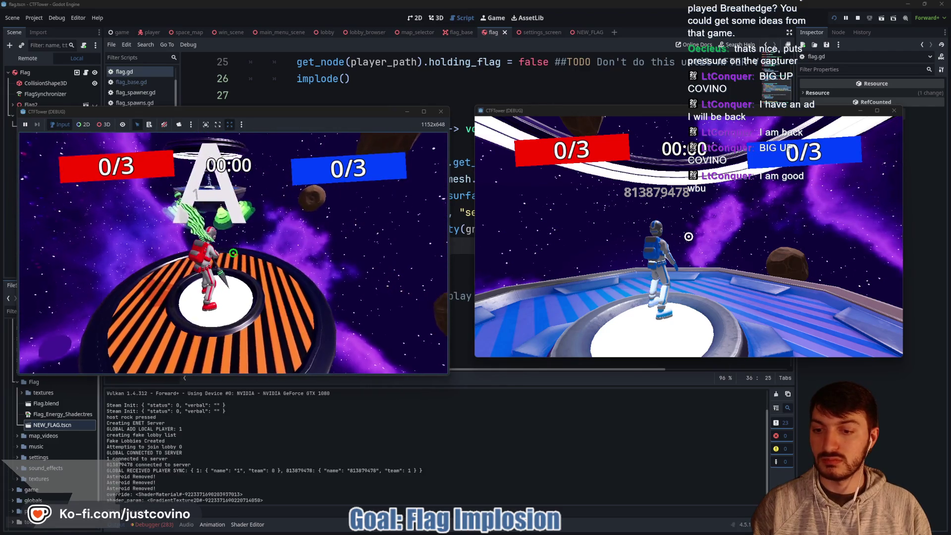
key(F8)
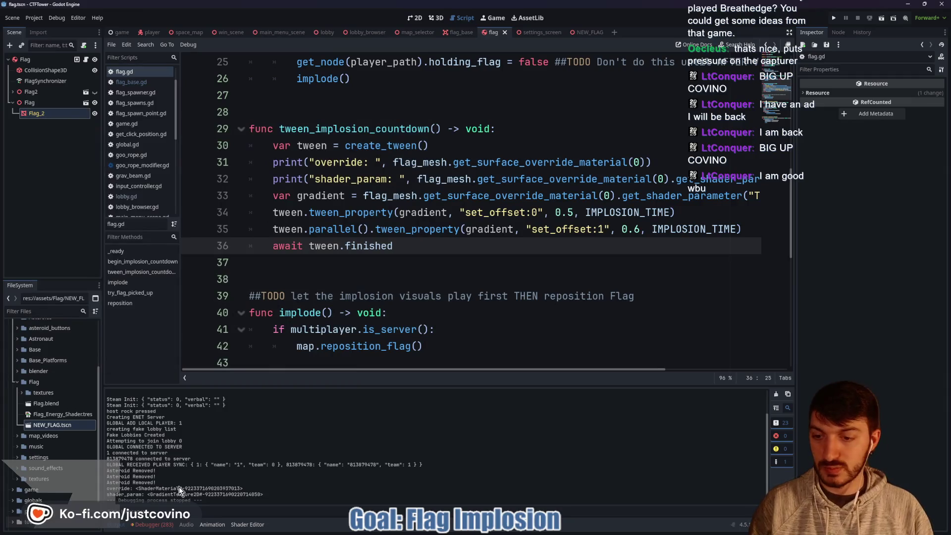
- Open the debugger's errors list and jump to the line 34 'p_target is null' error in flag.gd
click(154, 525)
click(158, 405)
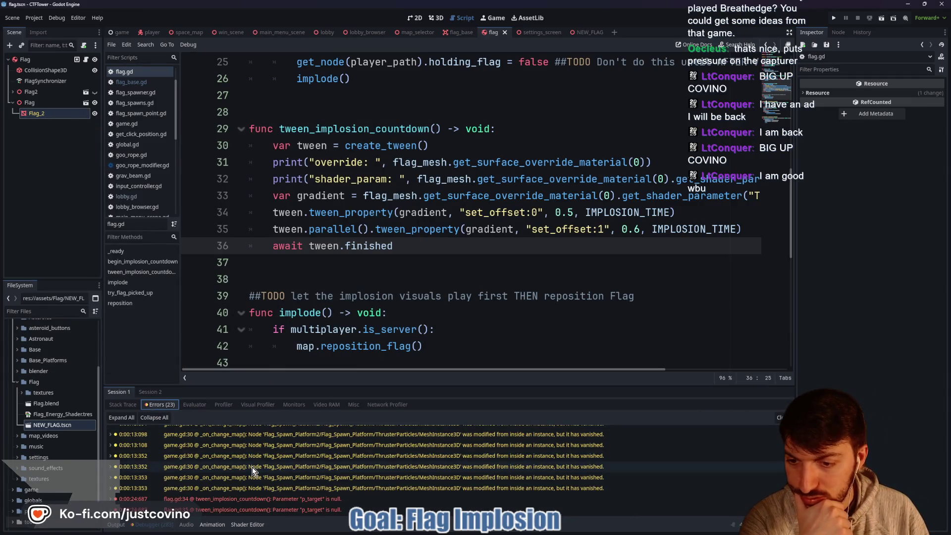
scroll(272, 492, down, 1)
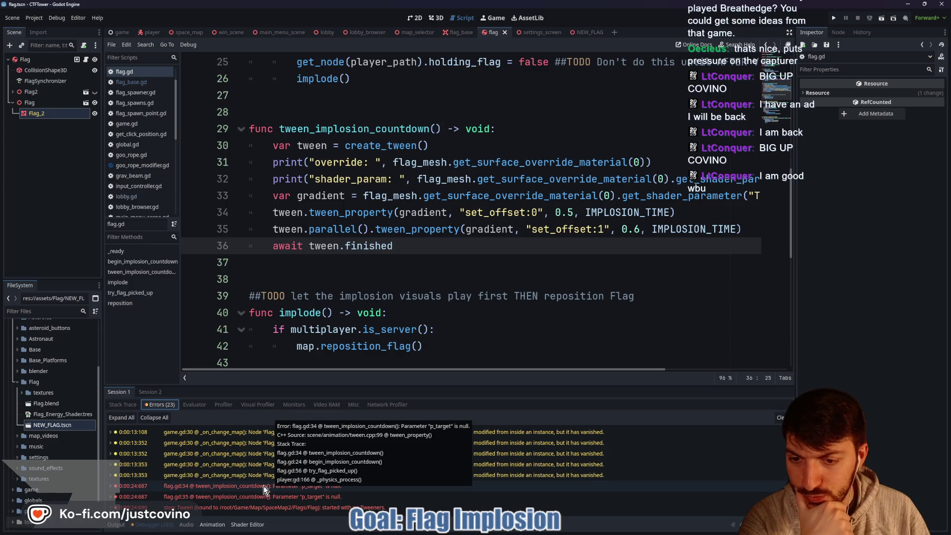
double_click(257, 486)
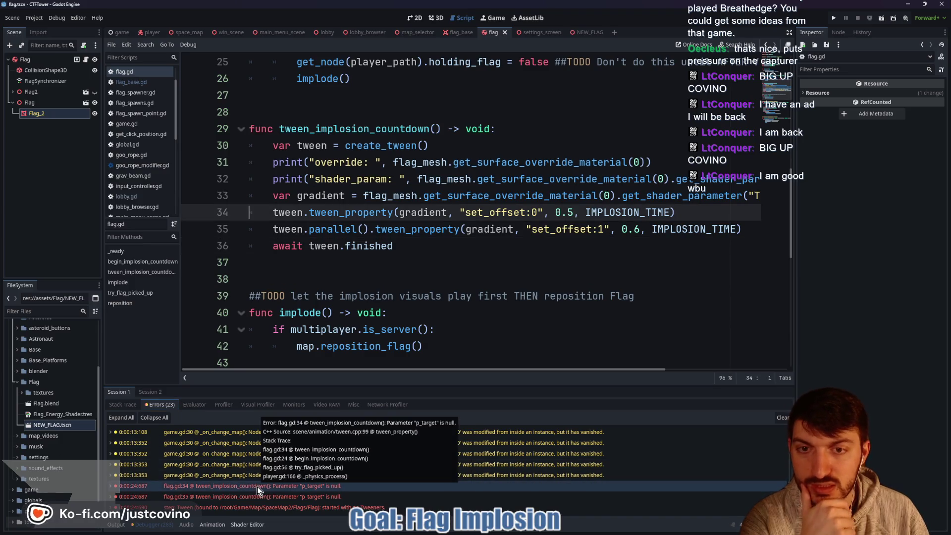
double_click(412, 213)
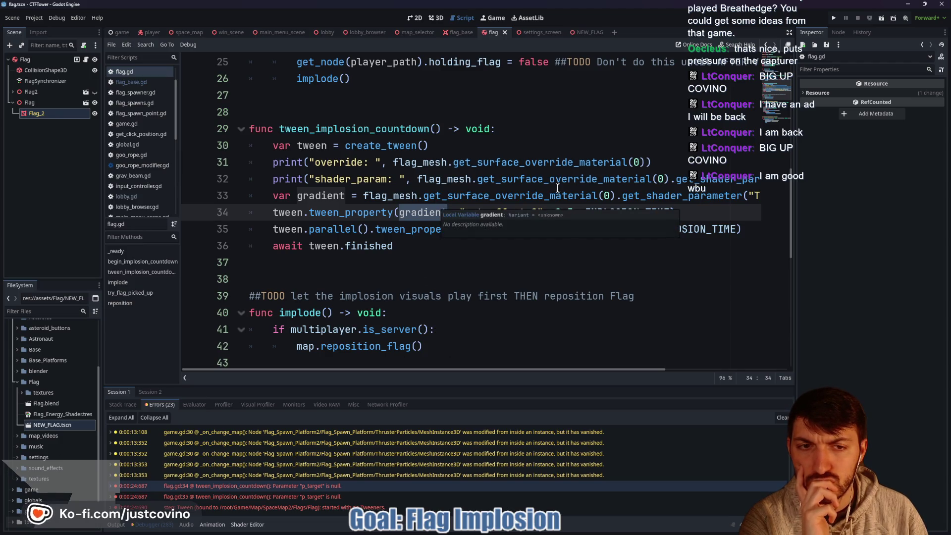
scroll(390, 200, right, 3)
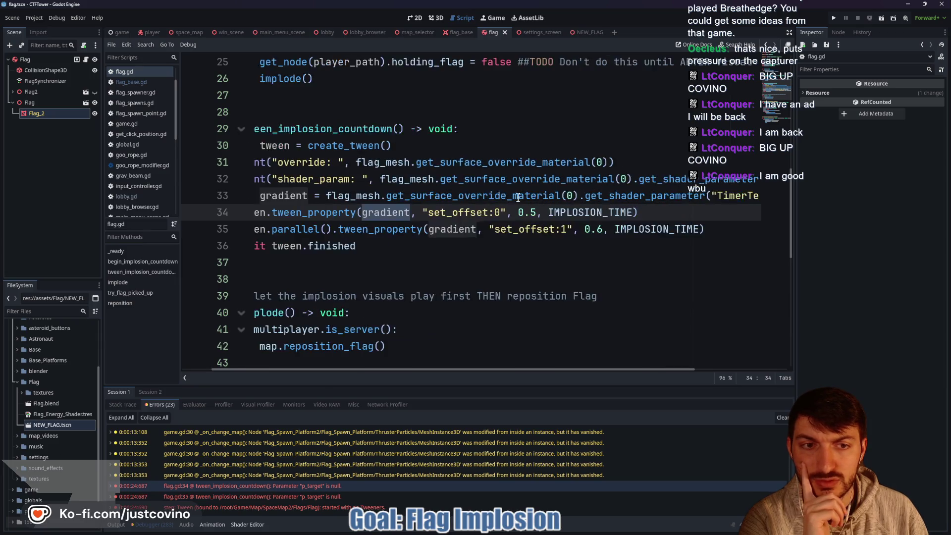
scroll(512, 198, right, 1)
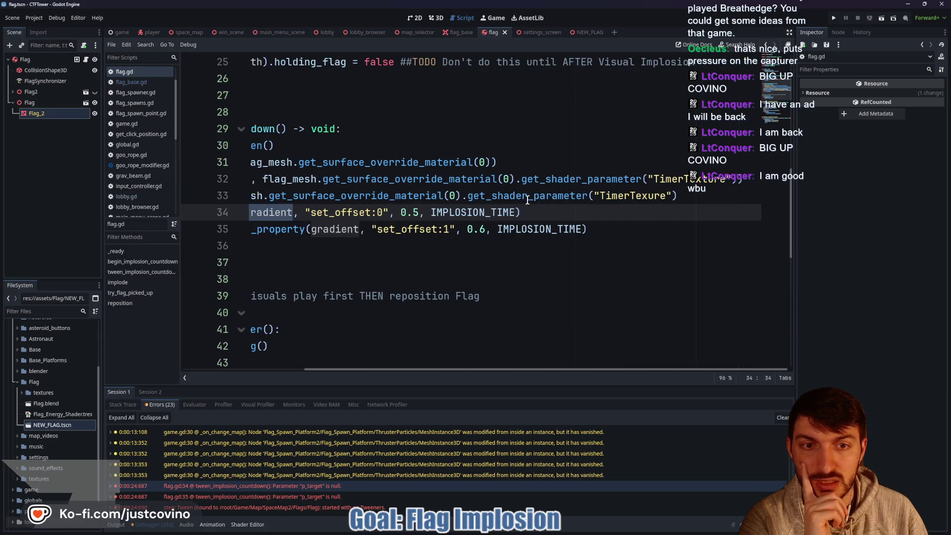
scroll(613, 196, left, 4)
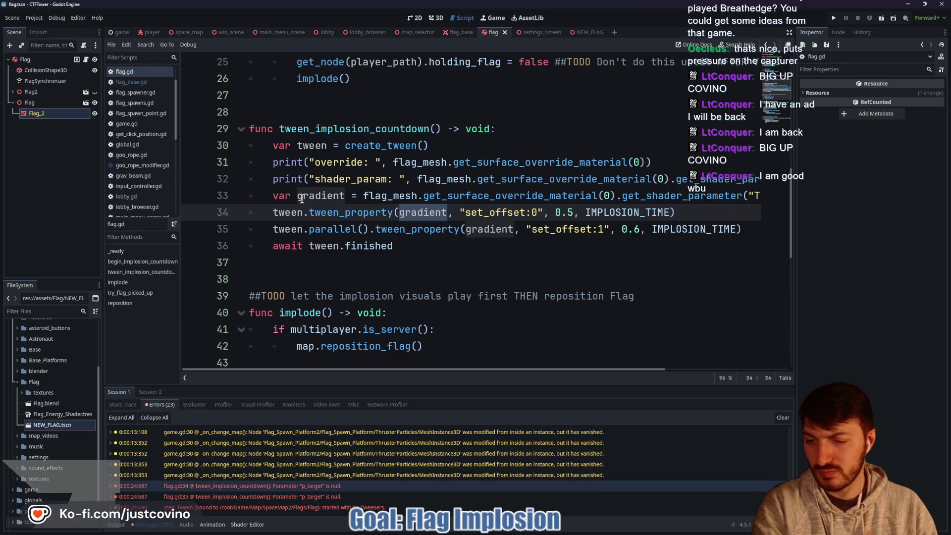
- Scroll through Session 2's 260 errors in the debugger, then return to empty line 37 of flag.gd
click(153, 393)
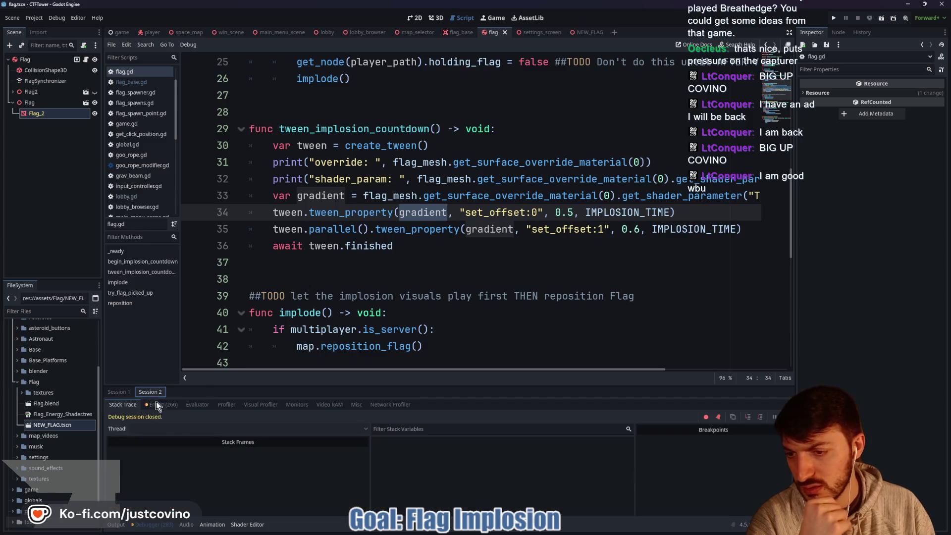
click(157, 404)
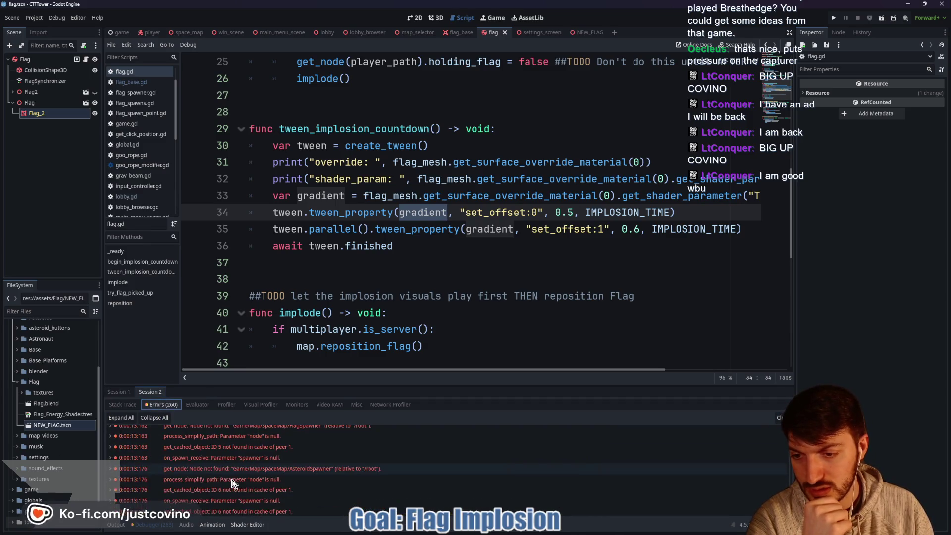
scroll(231, 478, down, 3)
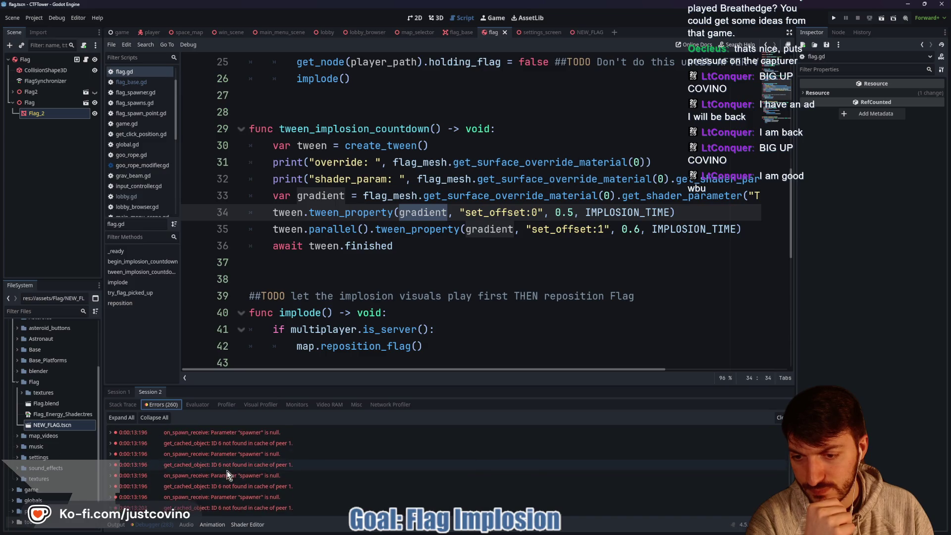
scroll(227, 471, down, 5)
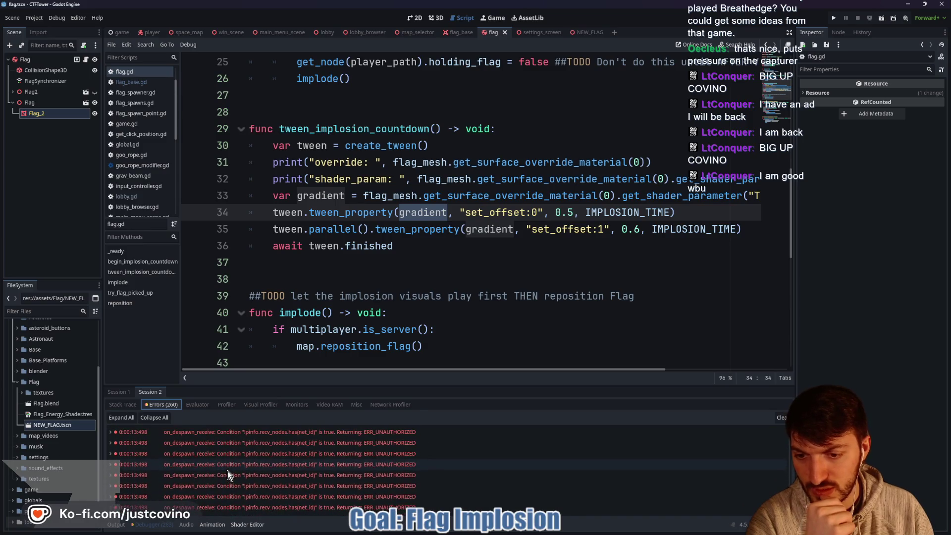
scroll(229, 475, down, 5)
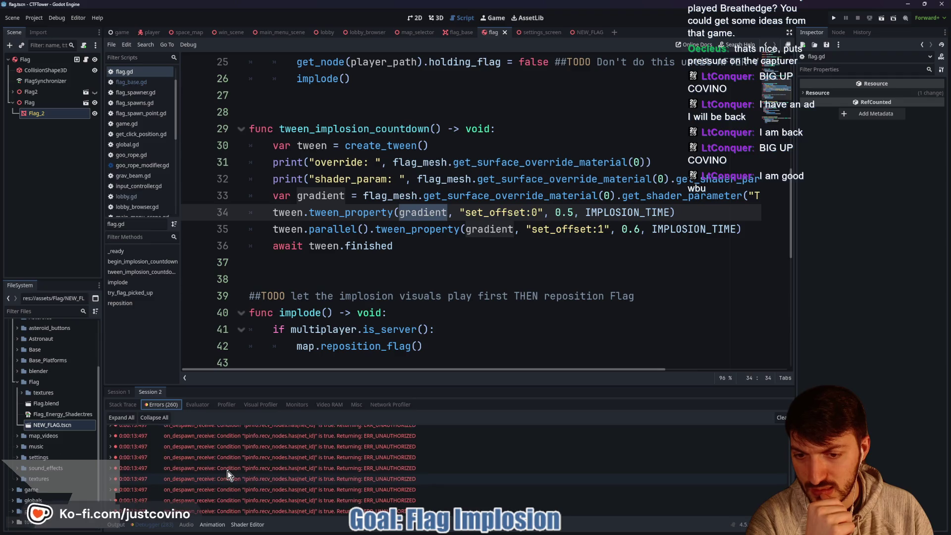
scroll(227, 474, up, 10)
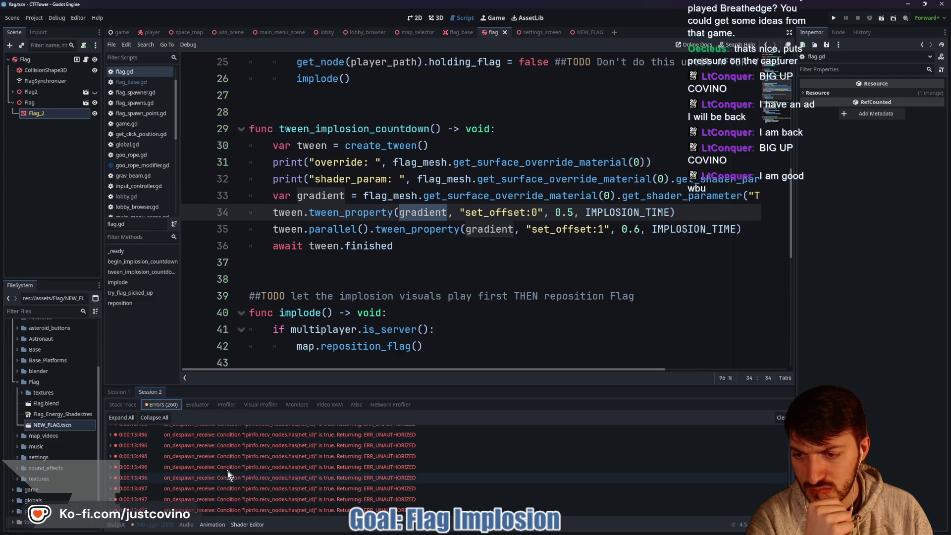
scroll(228, 474, down, 3)
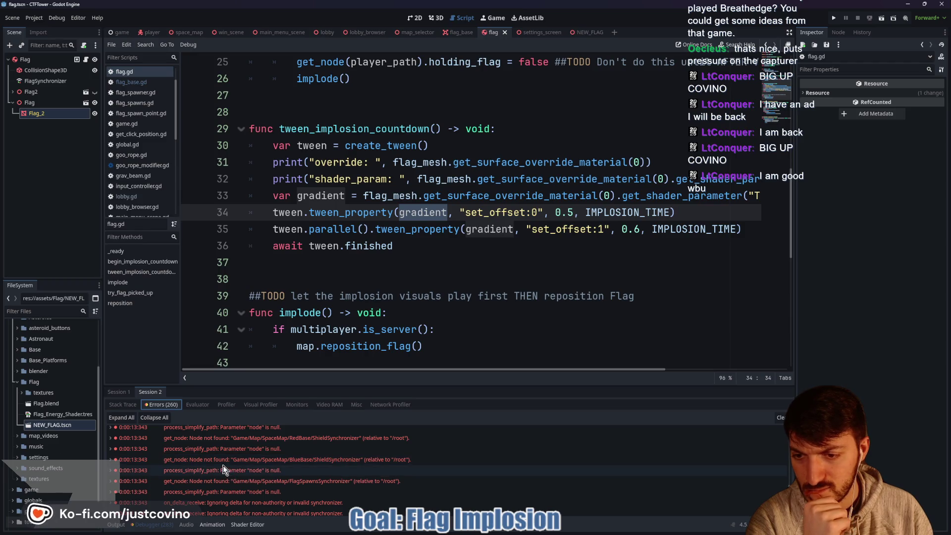
scroll(223, 466, down, 3)
scroll(223, 465, up, 6)
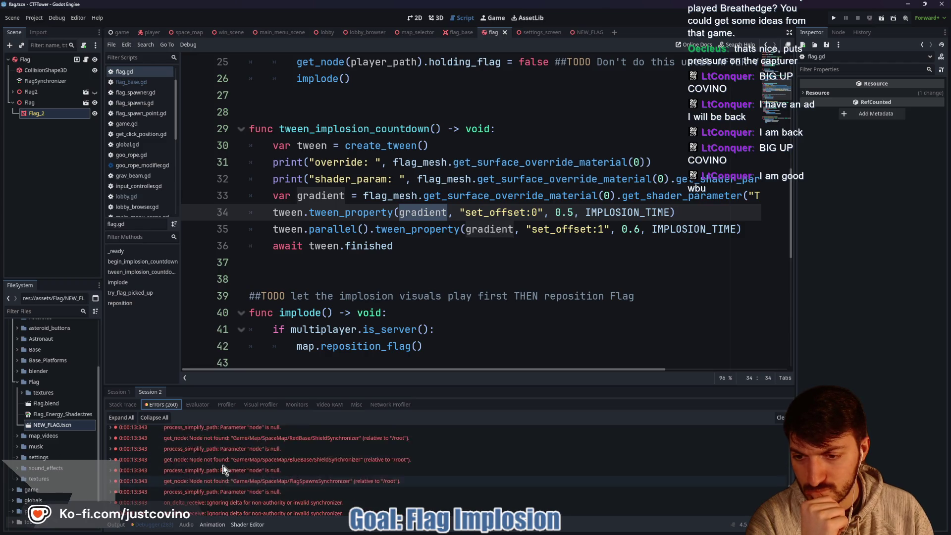
scroll(223, 465, up, 3)
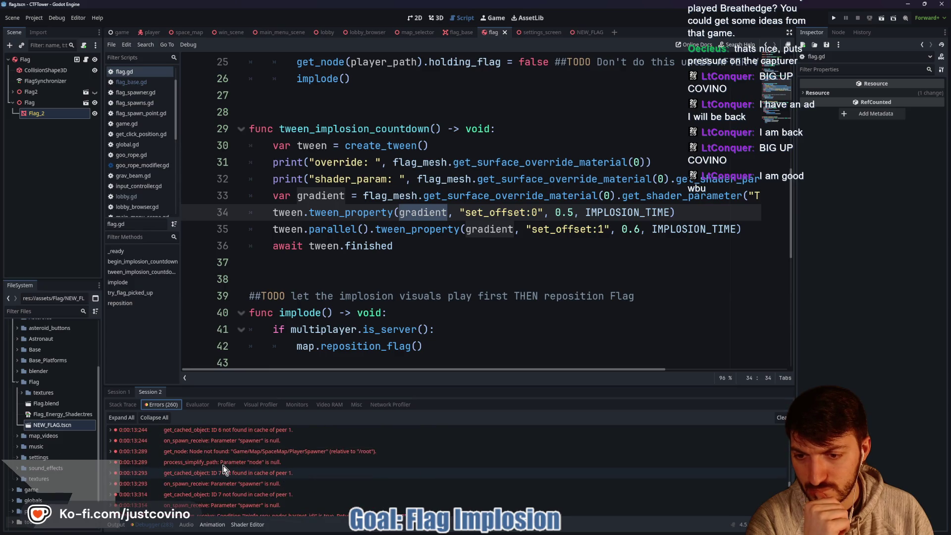
scroll(223, 465, up, 1)
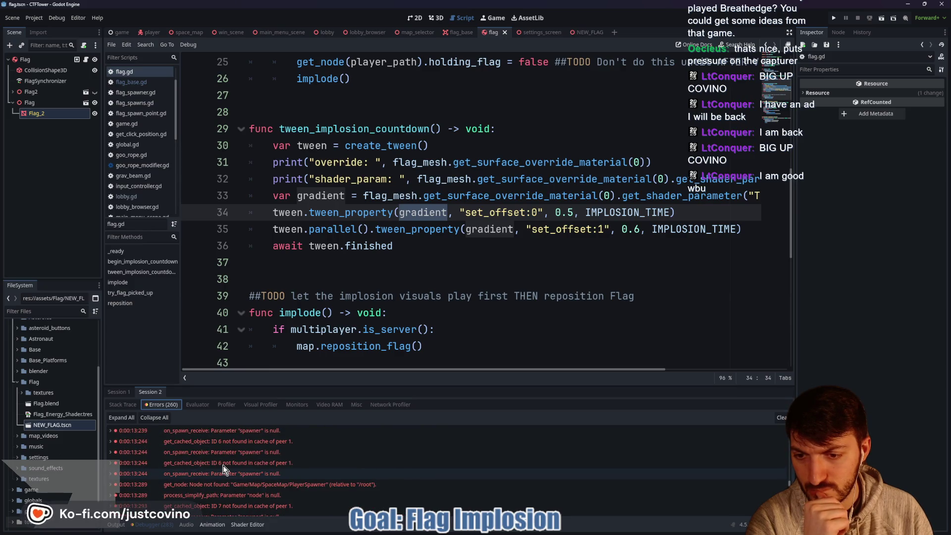
click(419, 256)
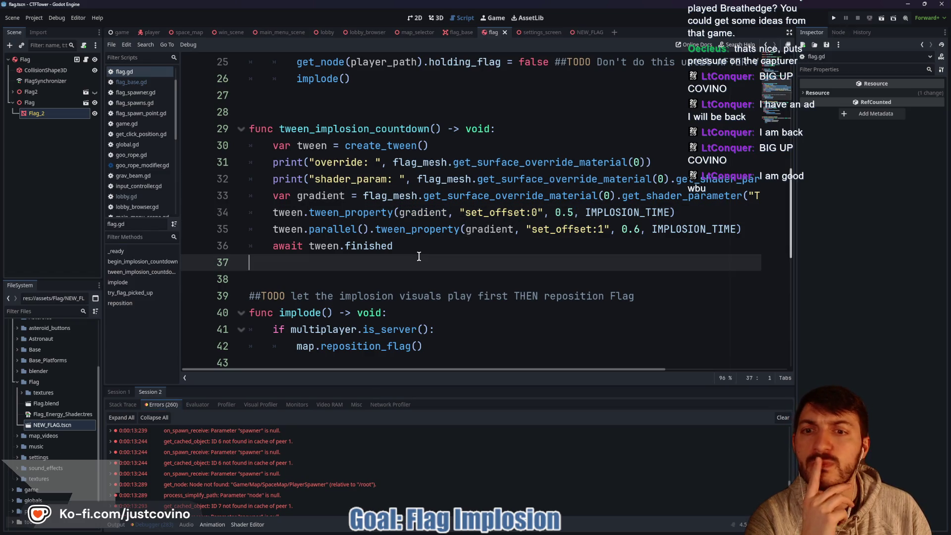
- Collapse the Debugger panel and switch to the player scene with player.gd
click(127, 516)
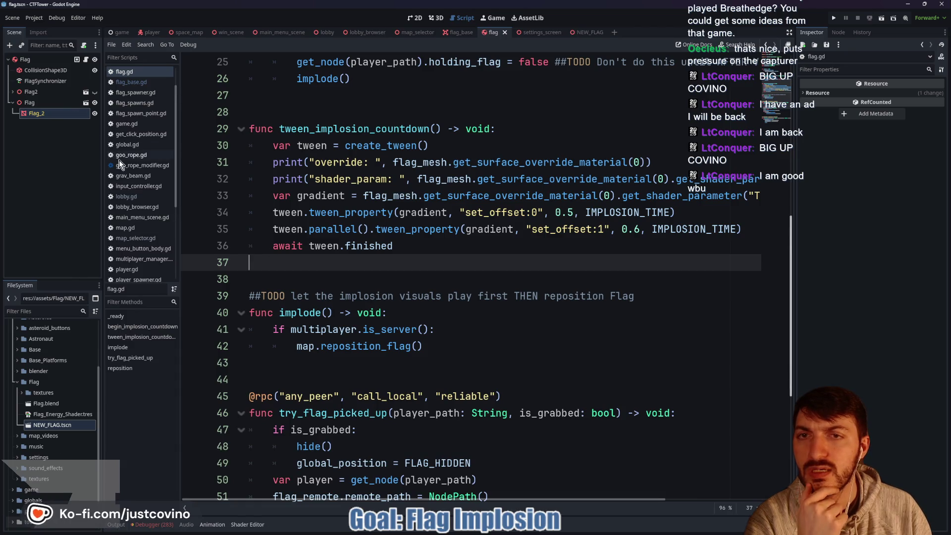
mouse_move(384, 35)
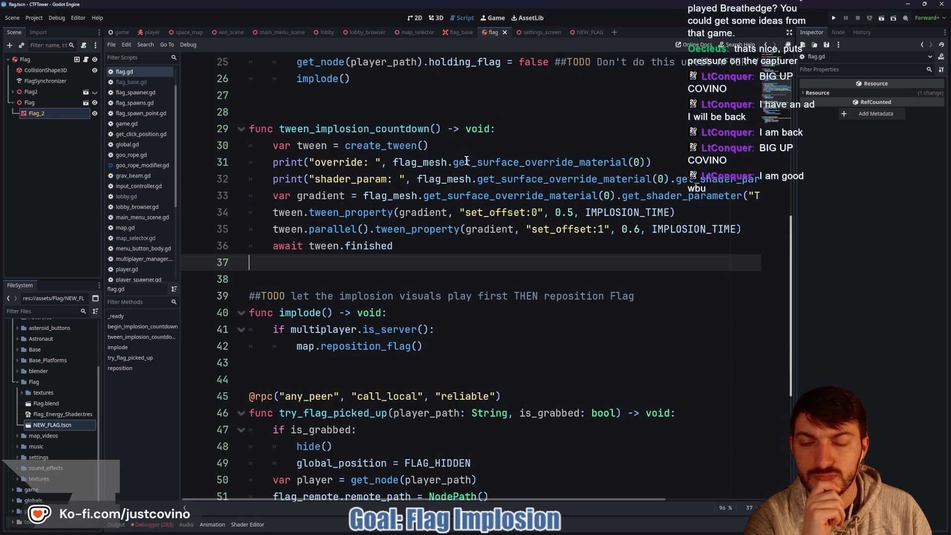
scroll(467, 160, up, 4)
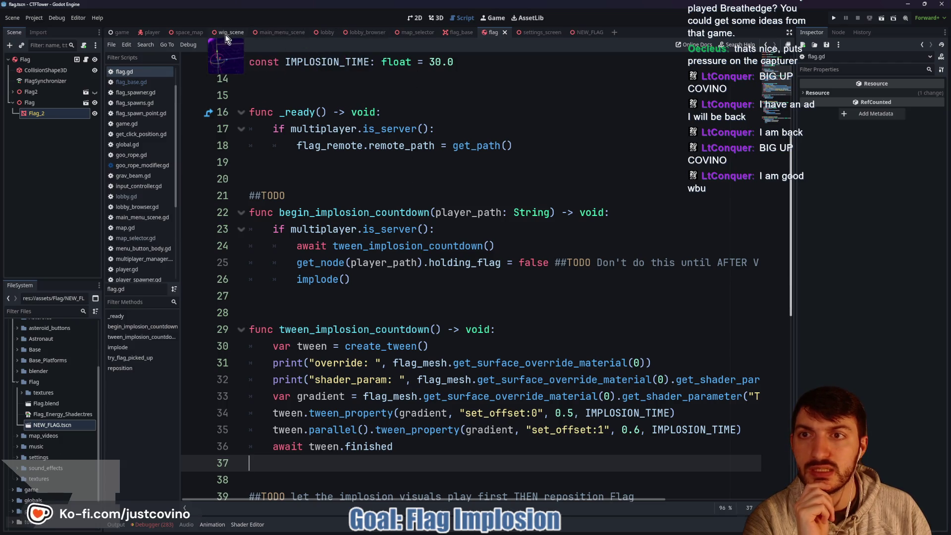
click(156, 32)
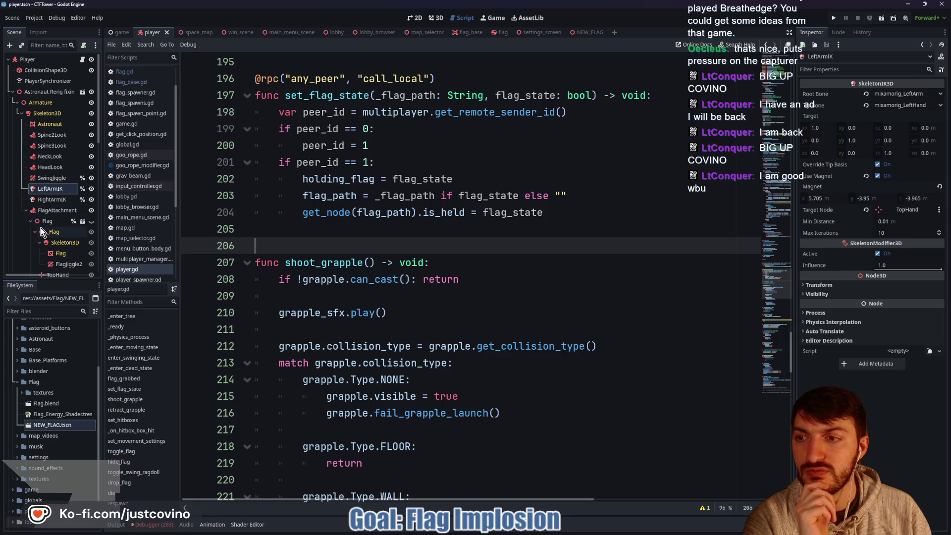
scroll(69, 250, down, 2)
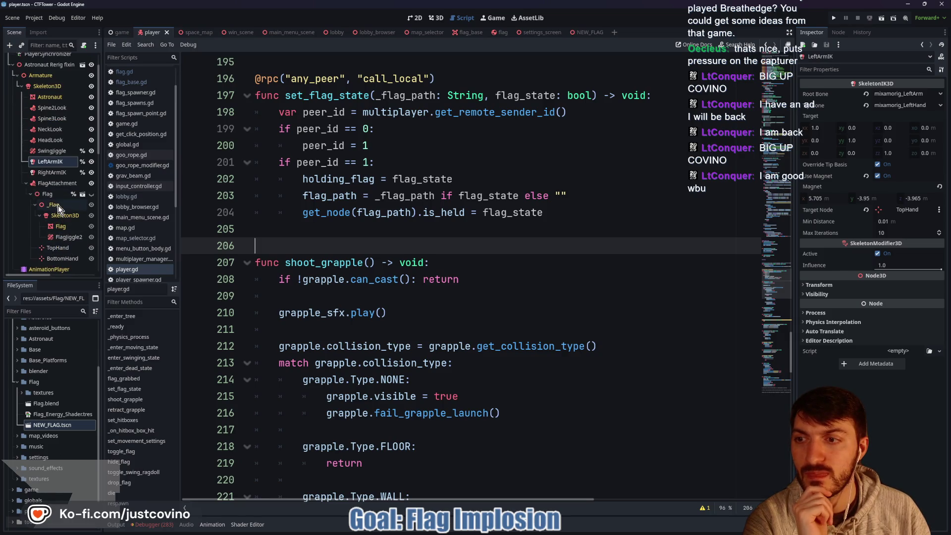
- Try opening the Flag node in its own editor, then cancel the imported-scene warning
click(83, 194)
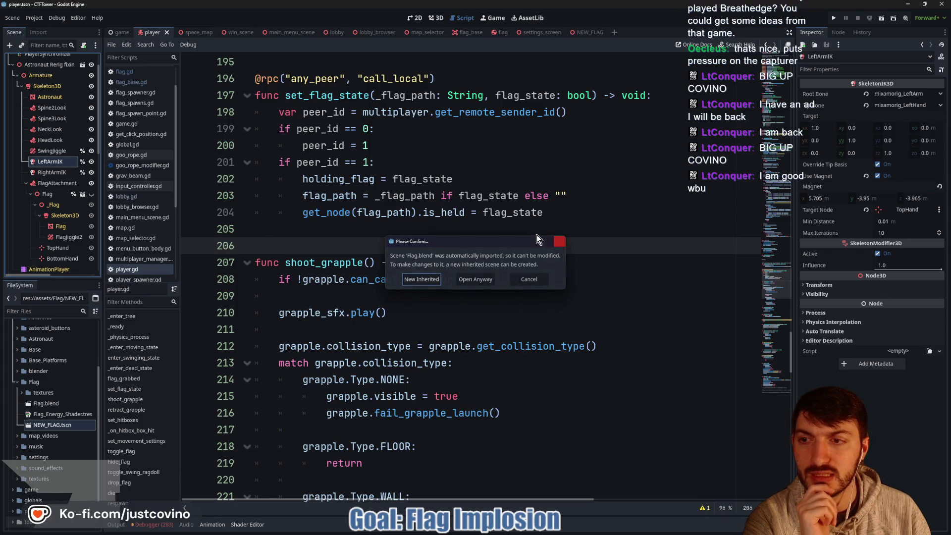
click(559, 241)
click(49, 195)
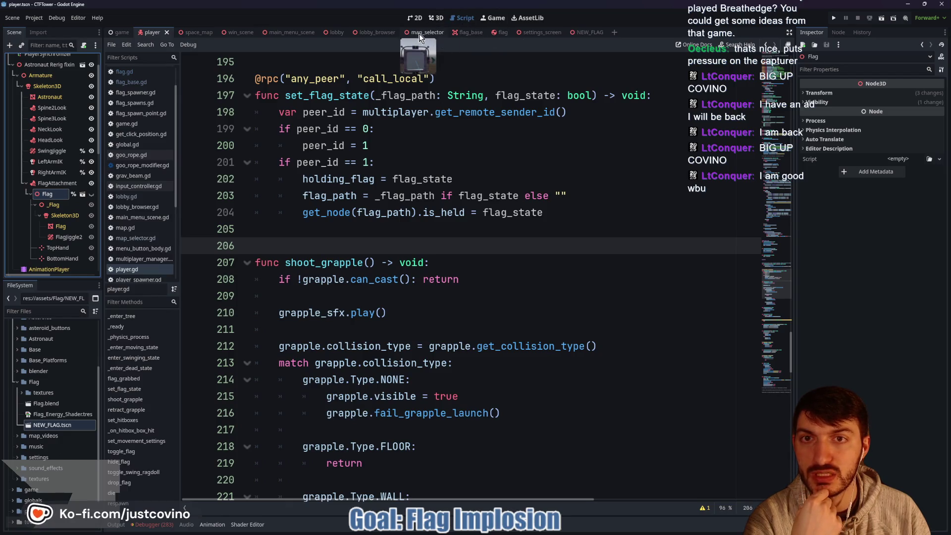
- Switch to the flag scene, inspect the flag model in 3D, then return to flag.gd
click(501, 32)
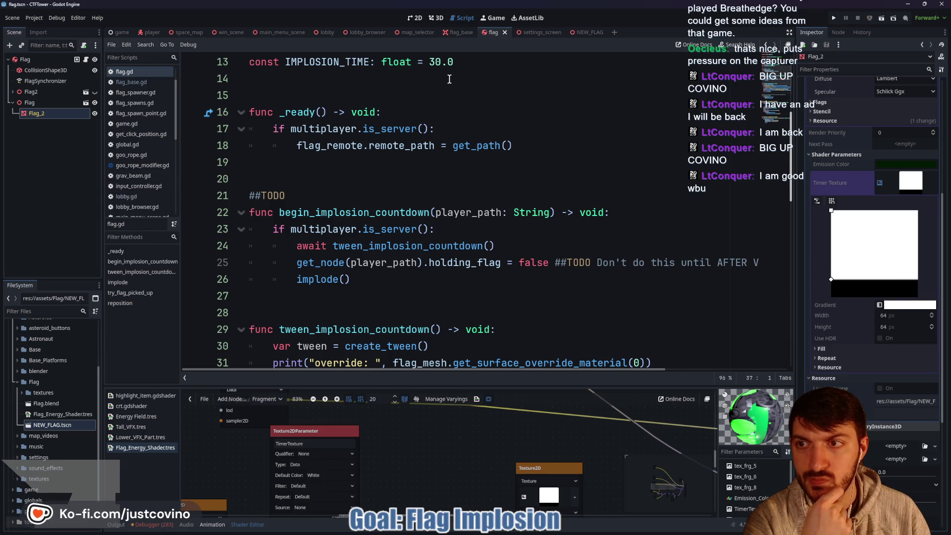
click(437, 17)
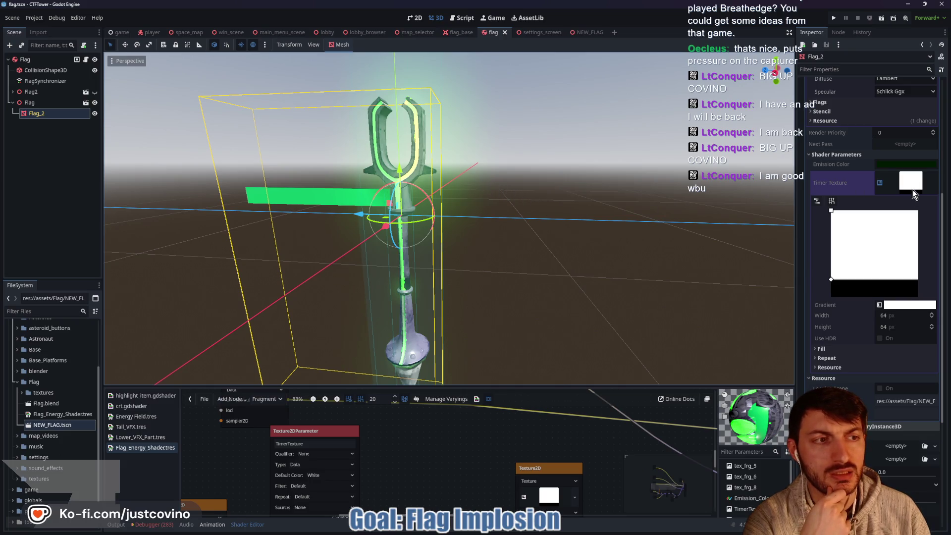
drag(505, 229, 515, 232)
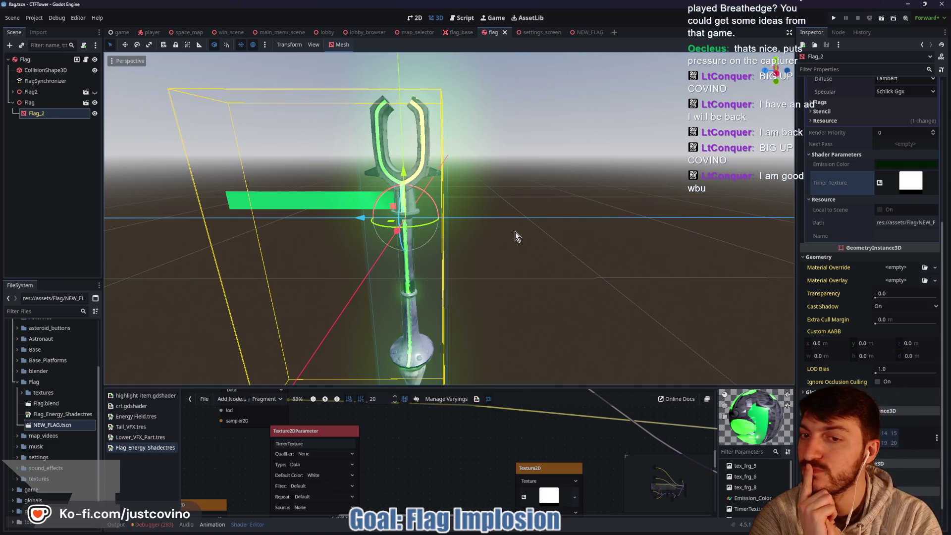
scroll(517, 227, down, 3)
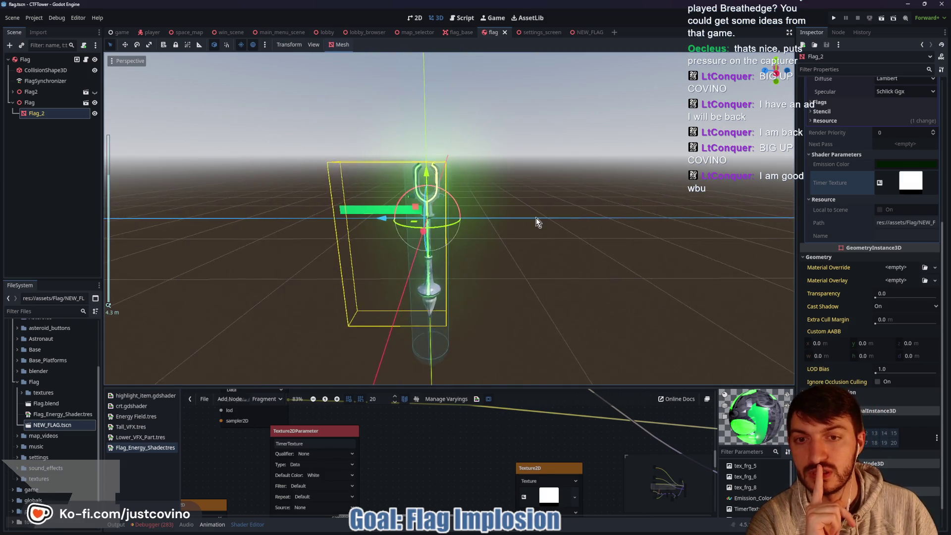
mouse_move(509, 243)
mouse_down()
mouse_move(516, 228)
mouse_move(495, 228)
mouse_up()
scroll(489, 229, up, 2)
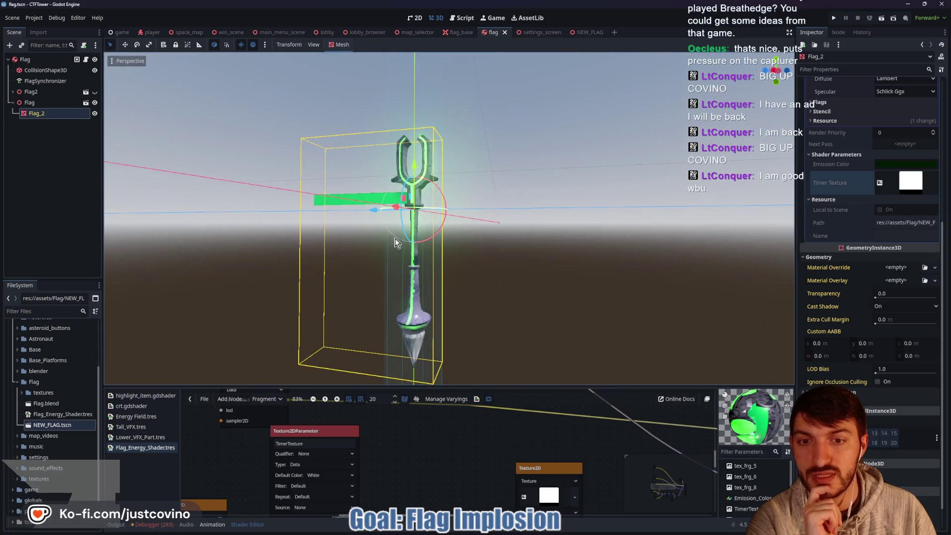
mouse_move(495, 278)
mouse_down()
mouse_move(542, 281)
mouse_move(529, 276)
mouse_up()
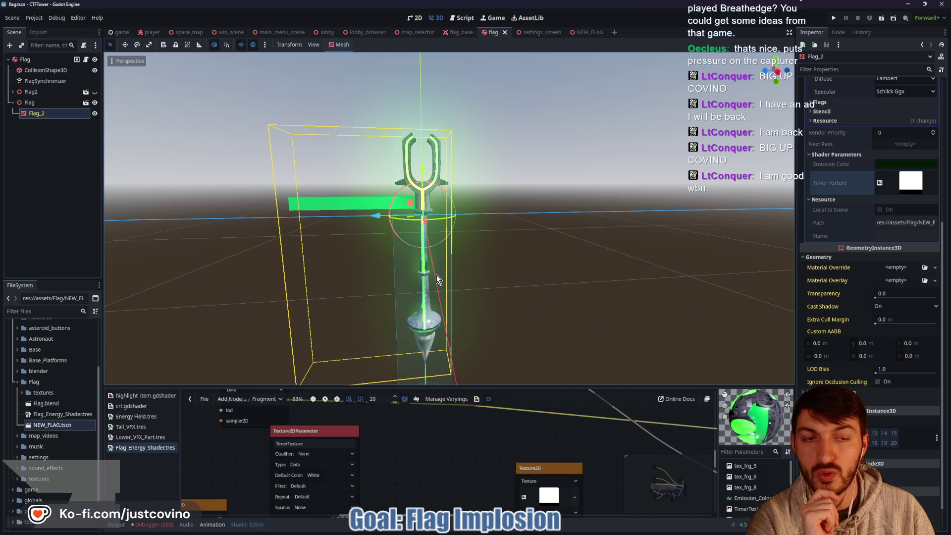
click(86, 60)
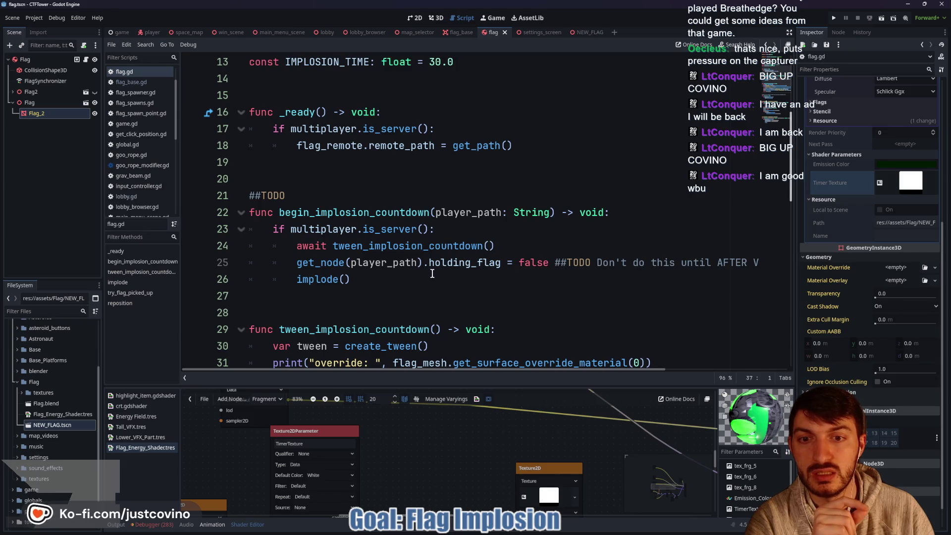
scroll(418, 274, down, 1)
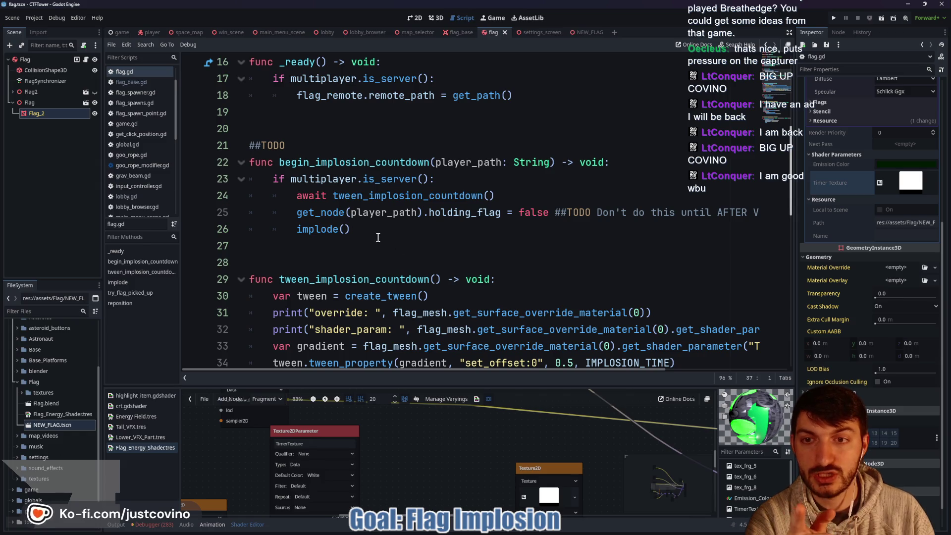
scroll(378, 238, down, 2)
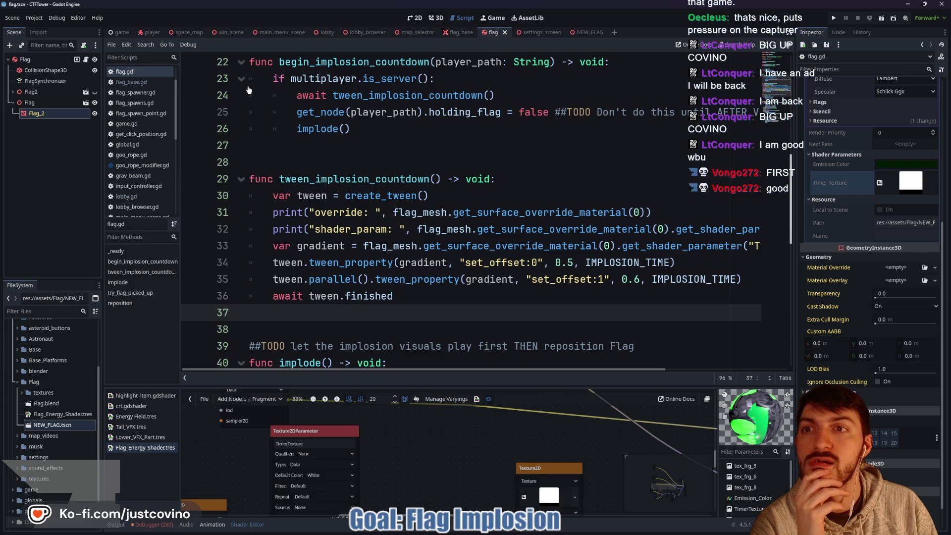
- In the player scene's 3D view, make the Flag node visible and view it from above
click(147, 32)
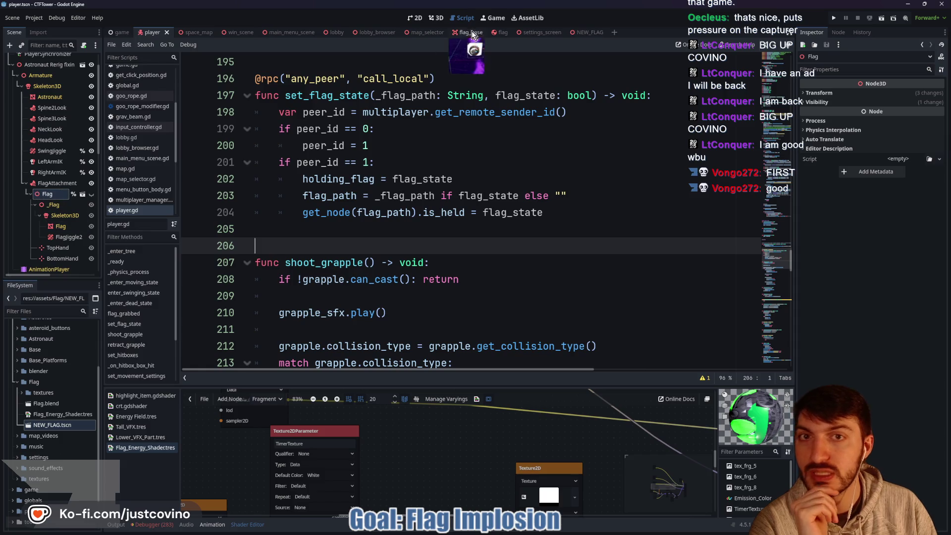
click(436, 17)
click(92, 194)
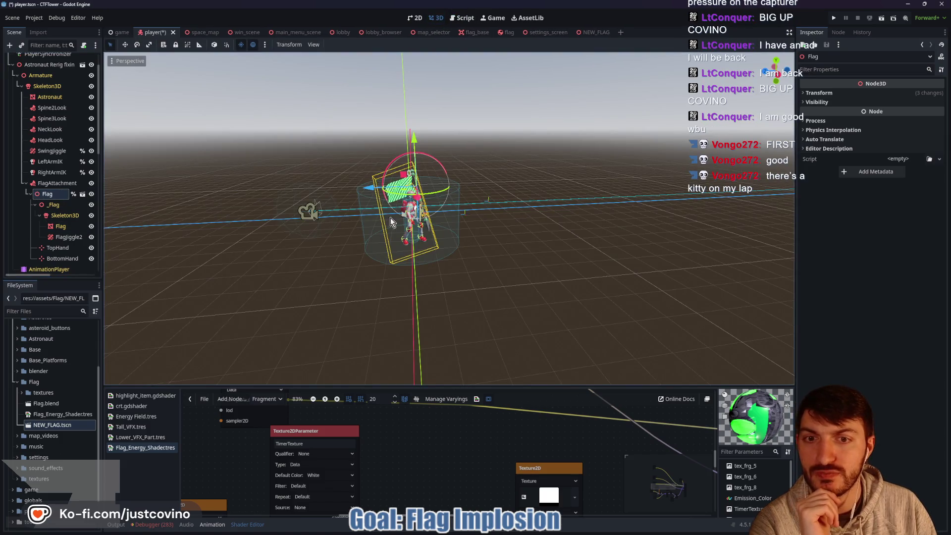
scroll(502, 255, up, 5)
drag(523, 249, 164, 227)
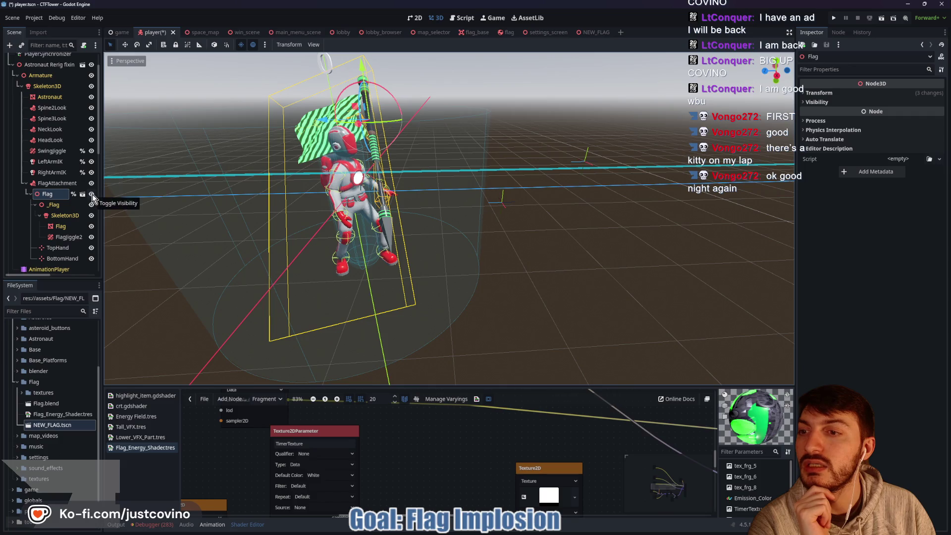
- Collapse Flag, select FlagAttachment and bring up the scene instancing list
click(30, 194)
click(46, 186)
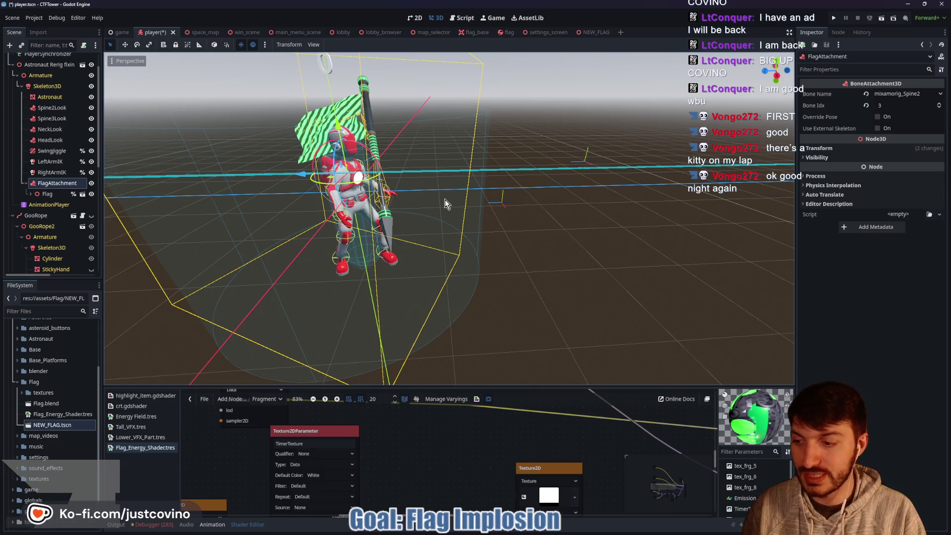
key(ctrl+shift+a)
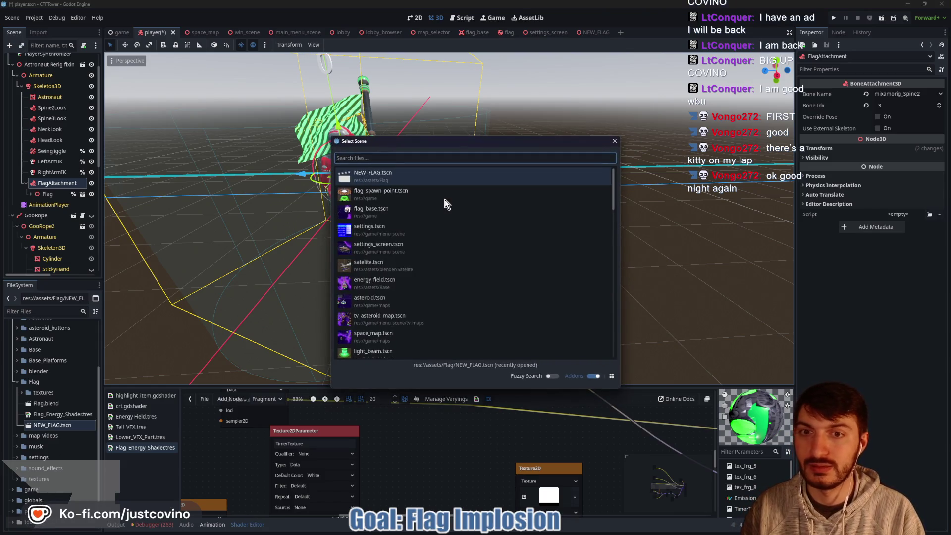
- Instance NEW_FLAG.tscn as Flag2 under FlagAttachment and enable its Editable Children
key(Return)
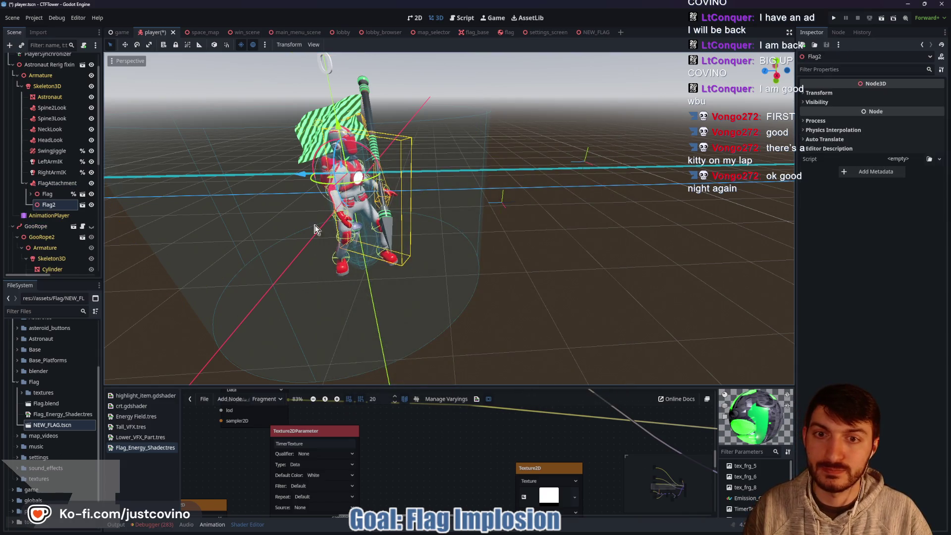
mouse_move(314, 229)
mouse_down()
mouse_move(304, 214)
mouse_move(143, 214)
mouse_move(384, 202)
mouse_move(359, 213)
mouse_move(94, 214)
mouse_up()
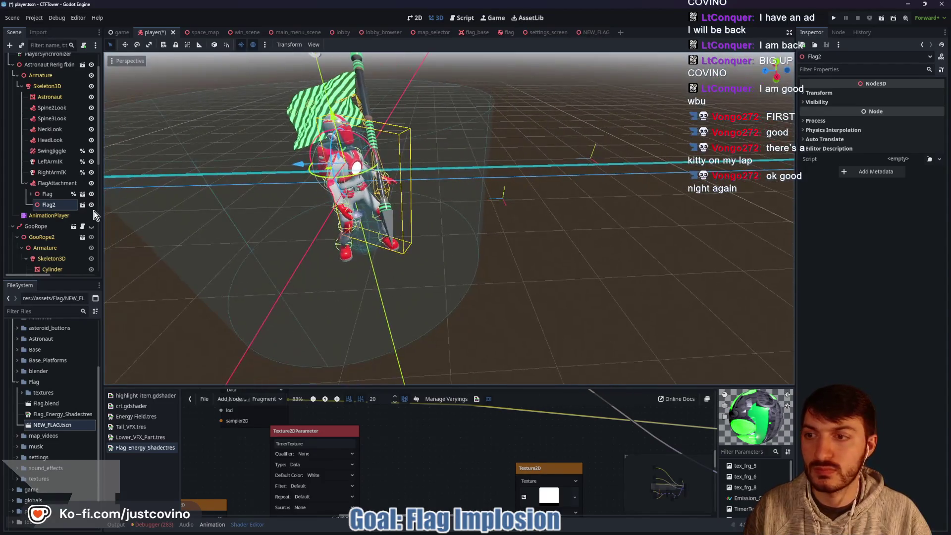
right_click(49, 211)
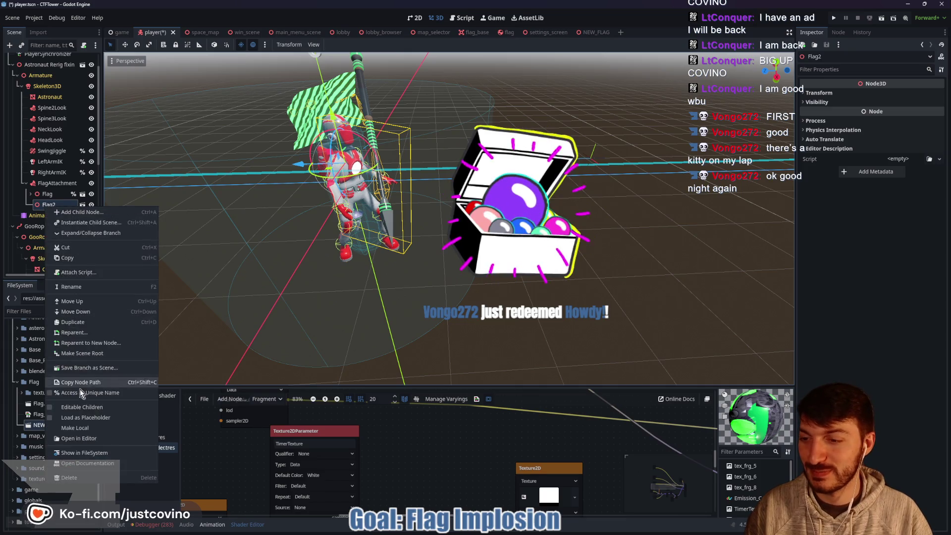
click(76, 407)
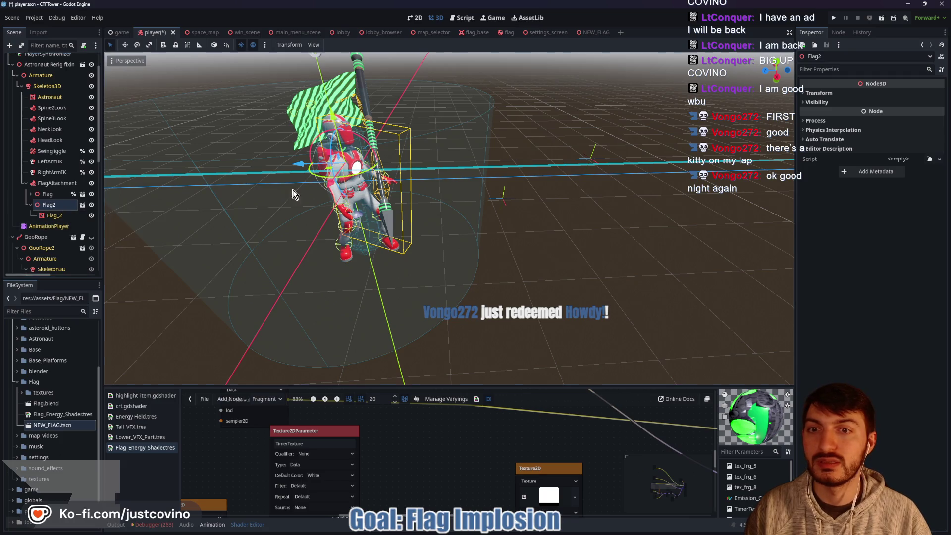
click(587, 33)
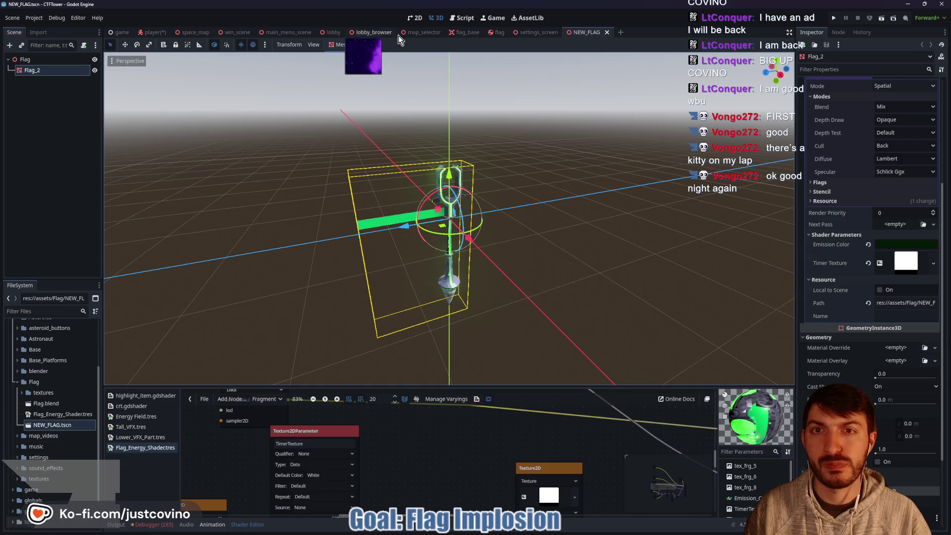
click(497, 33)
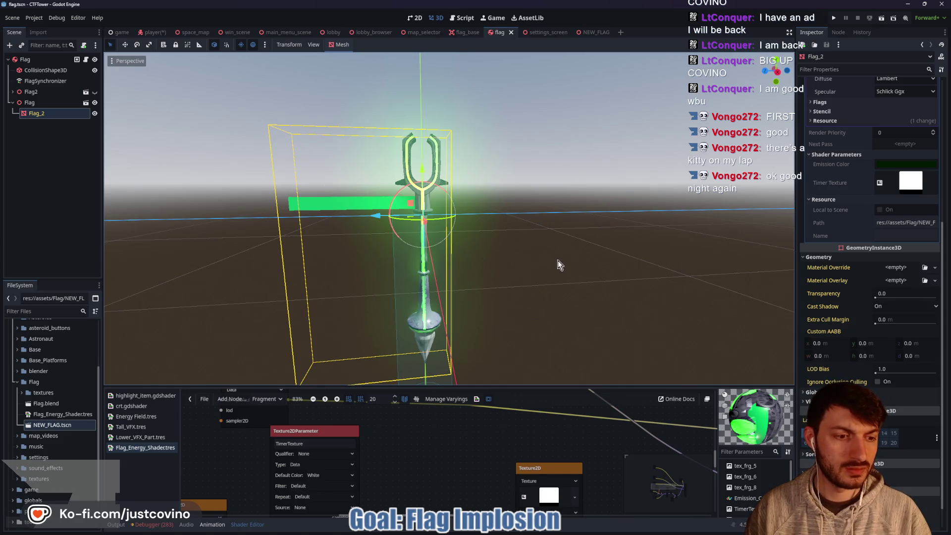
click(35, 102)
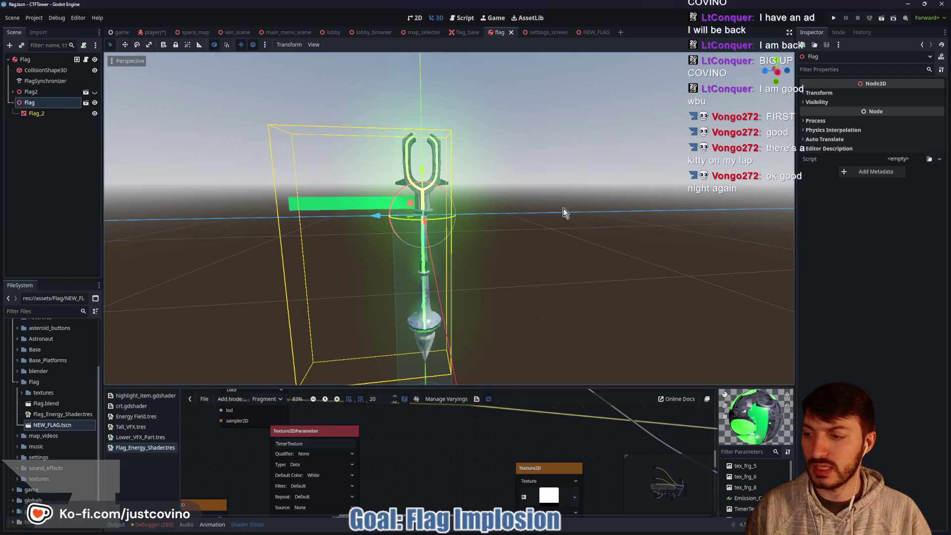
click(817, 93)
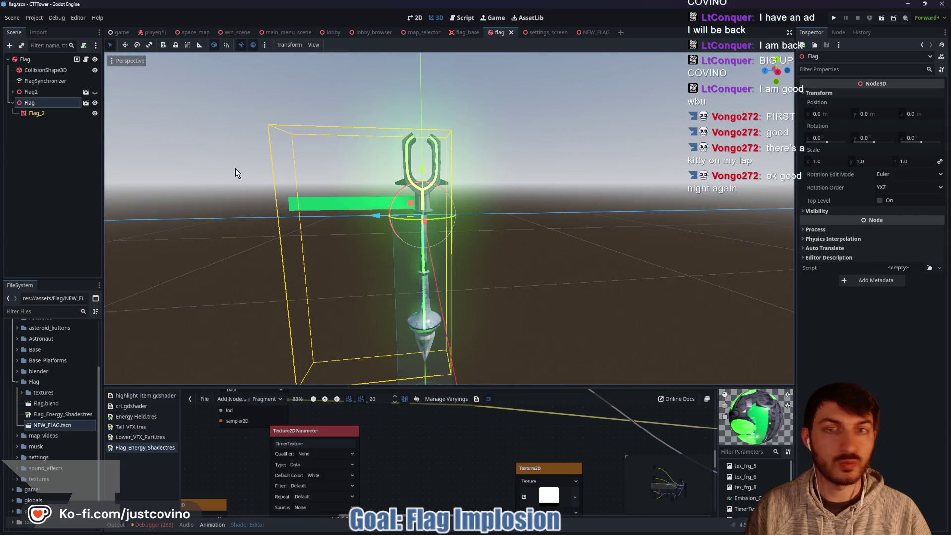
click(45, 113)
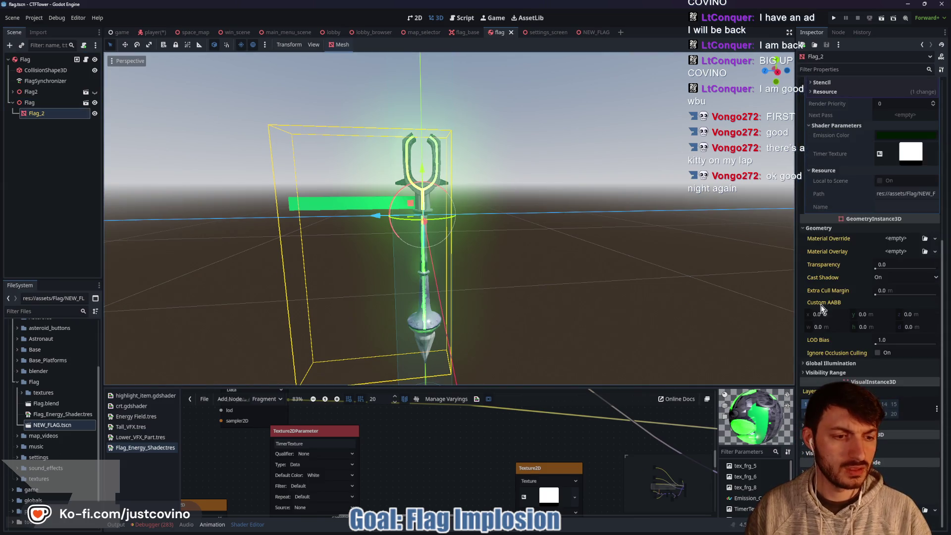
scroll(854, 354, up, 5)
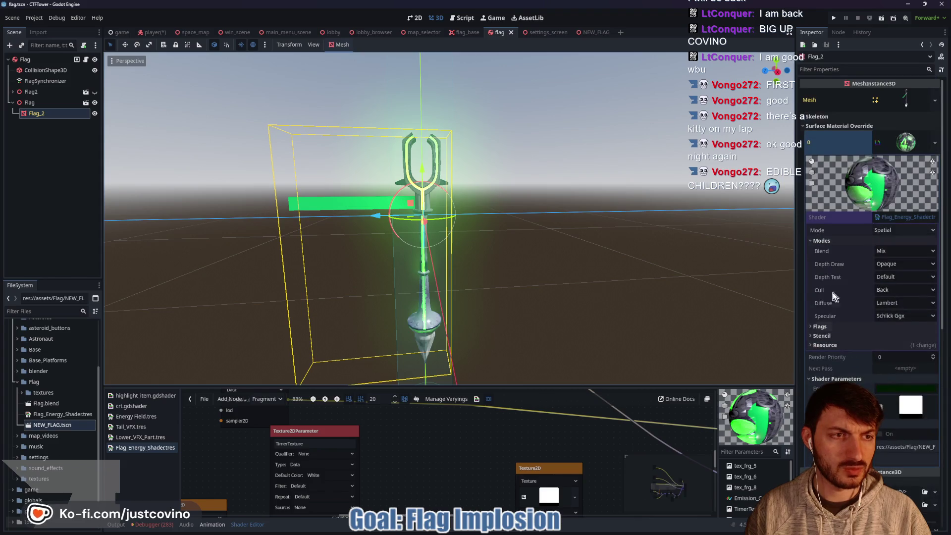
click(896, 148)
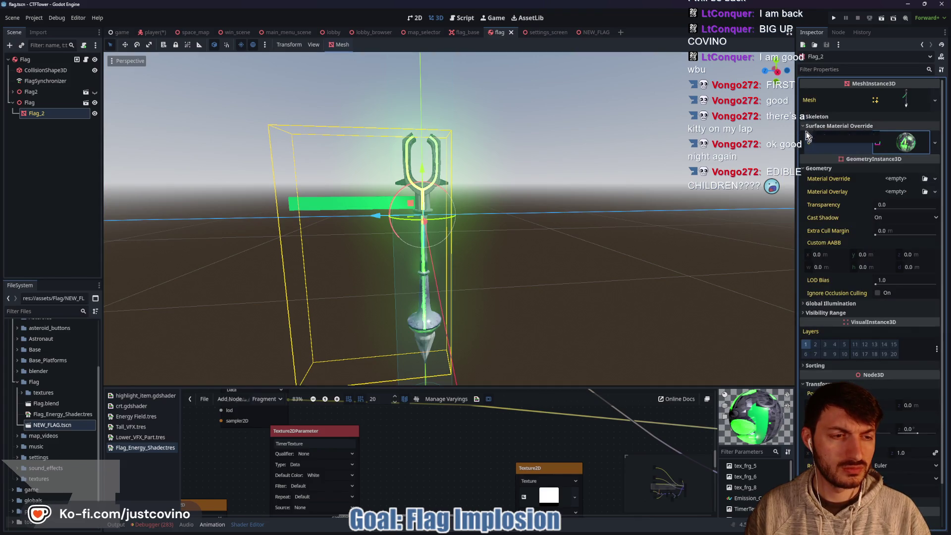
scroll(822, 257, down, 2)
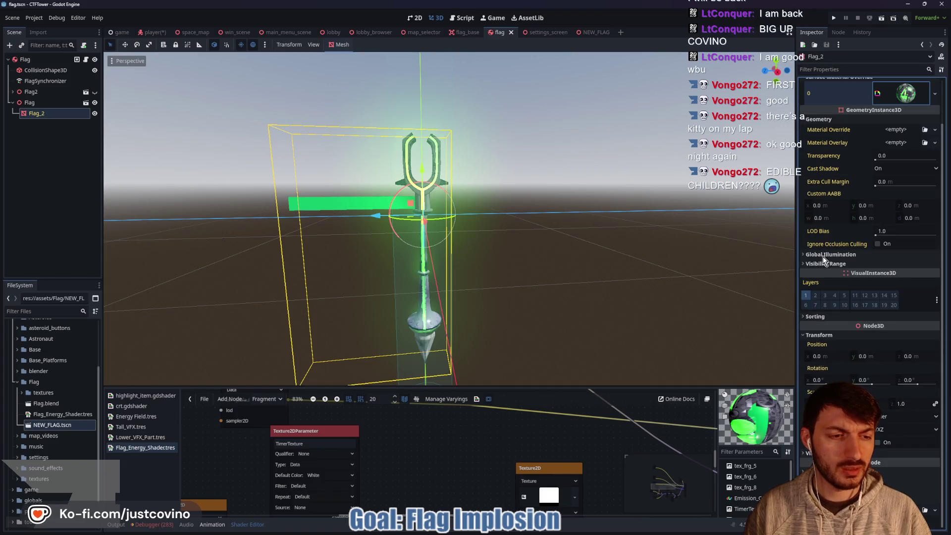
click(44, 102)
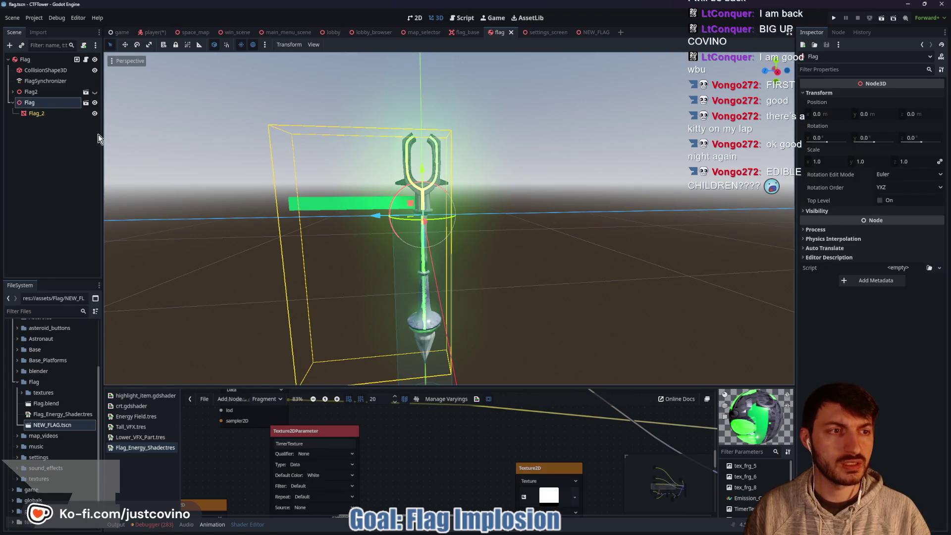
click(46, 112)
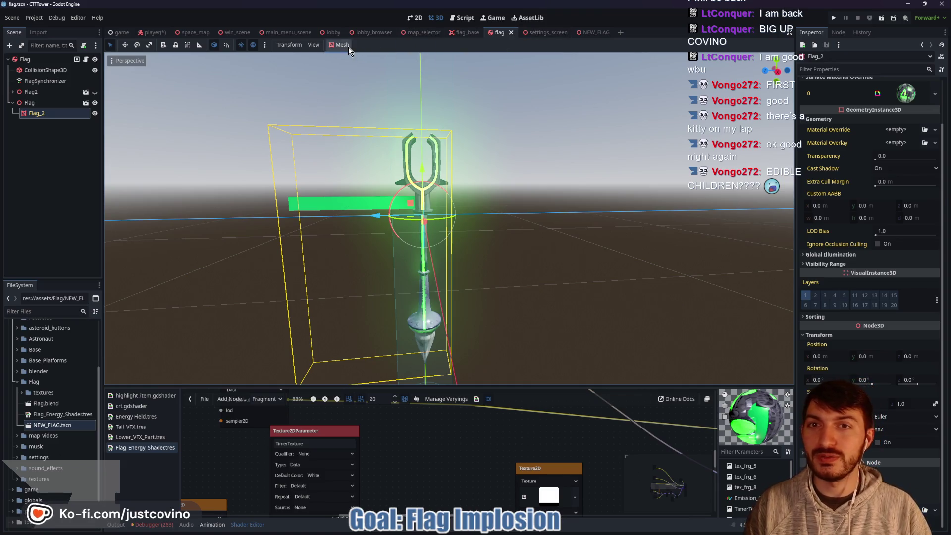
click(588, 32)
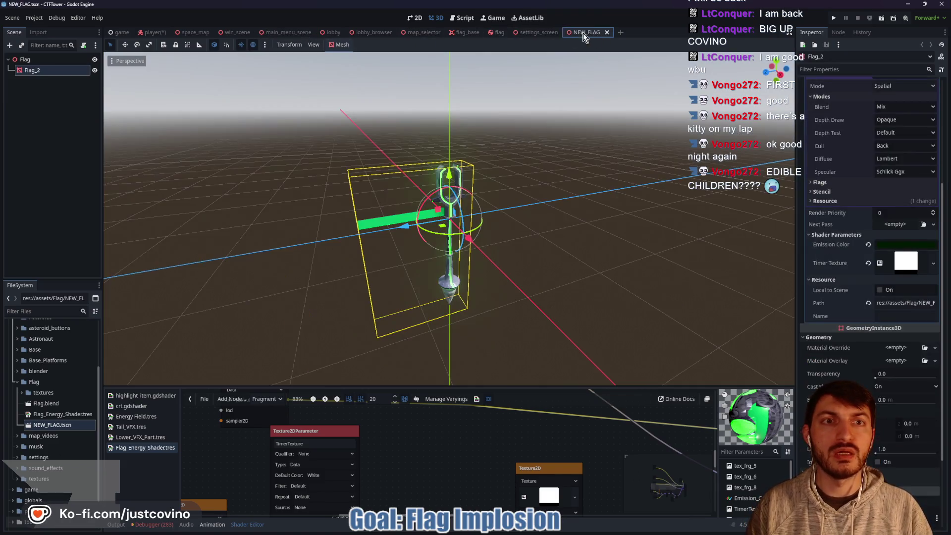
click(152, 32)
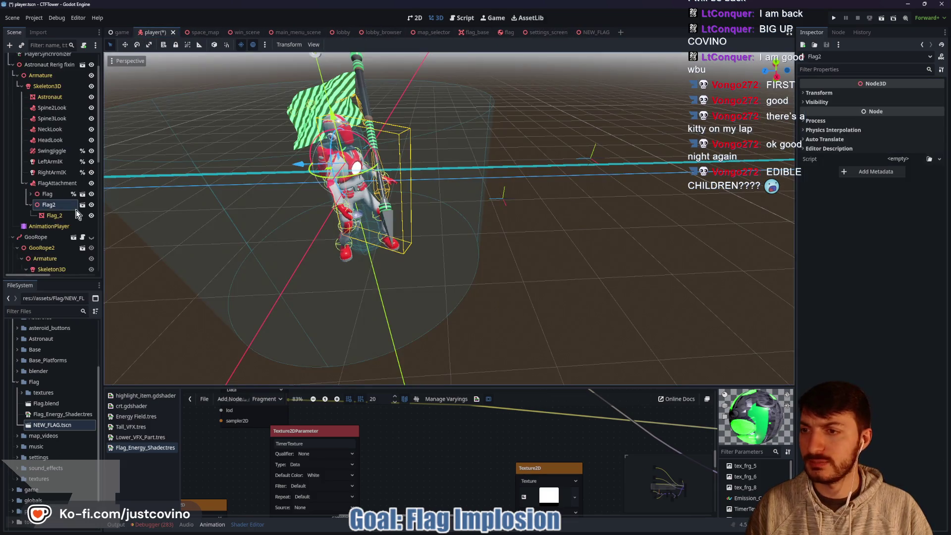
- Compare with the original Flag and set Flag2's X and Y position to 1.061 and 1.035
click(52, 183)
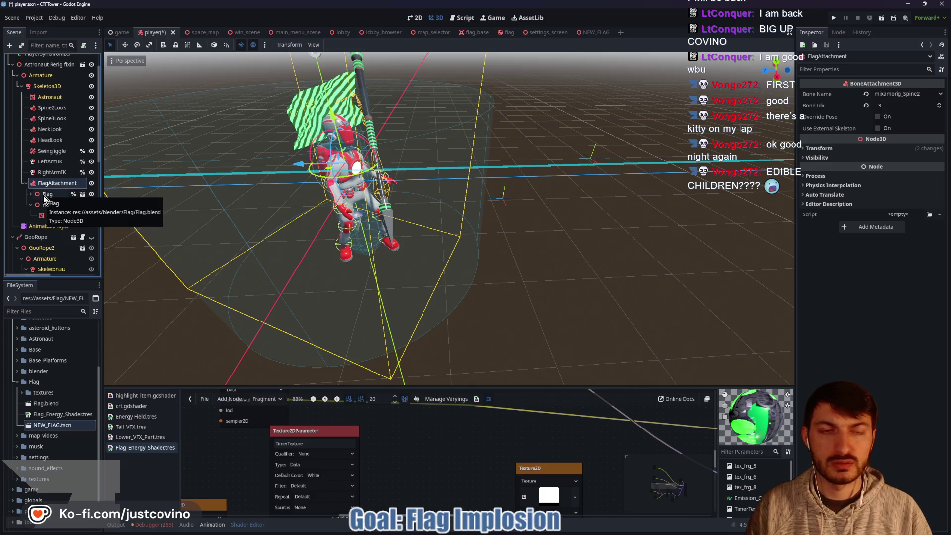
click(45, 195)
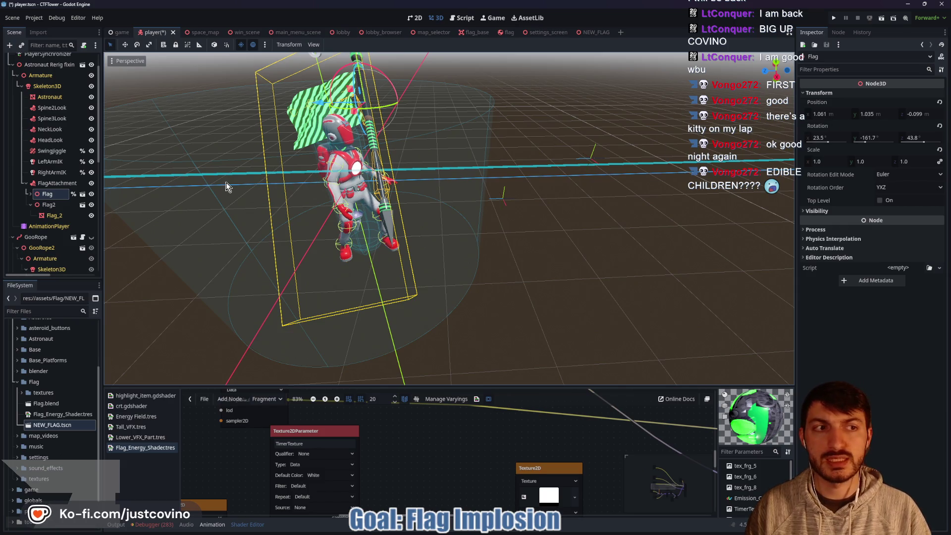
click(44, 204)
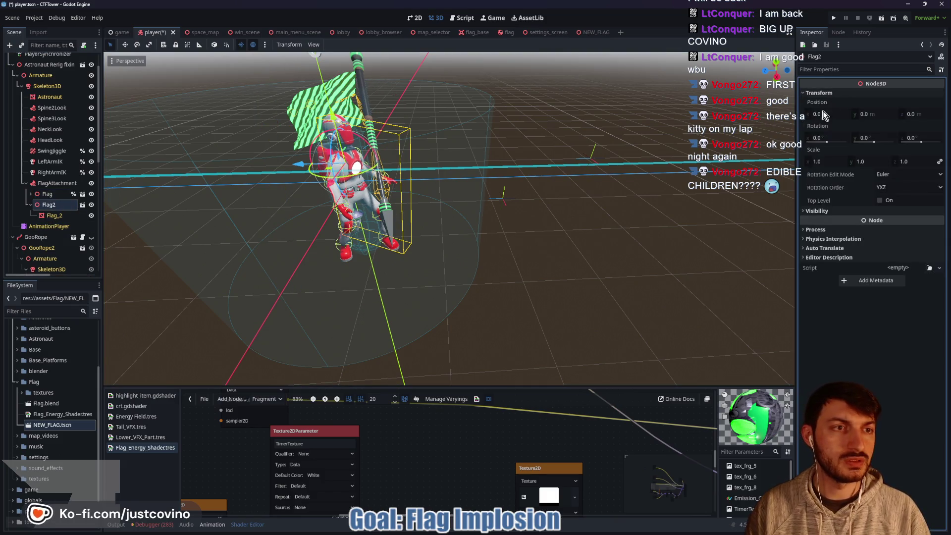
click(825, 115)
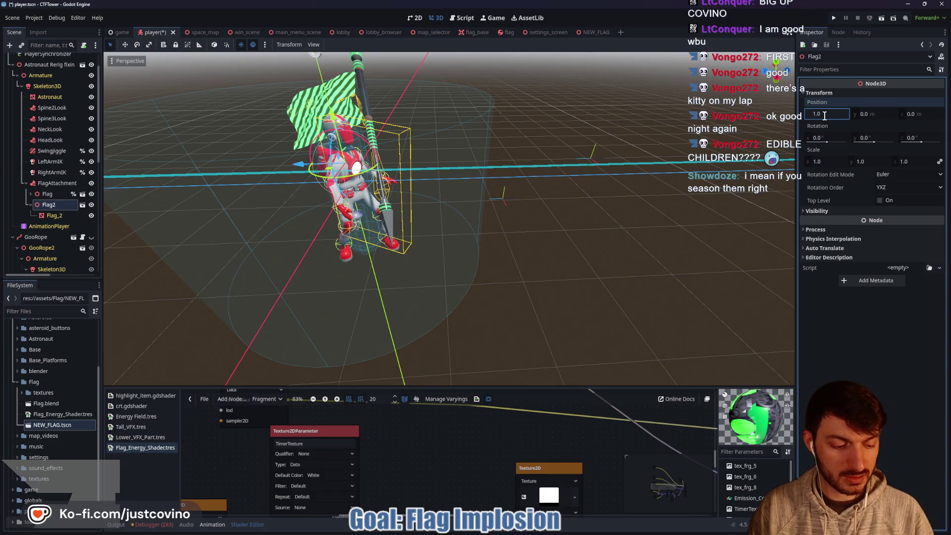
key(Tab)
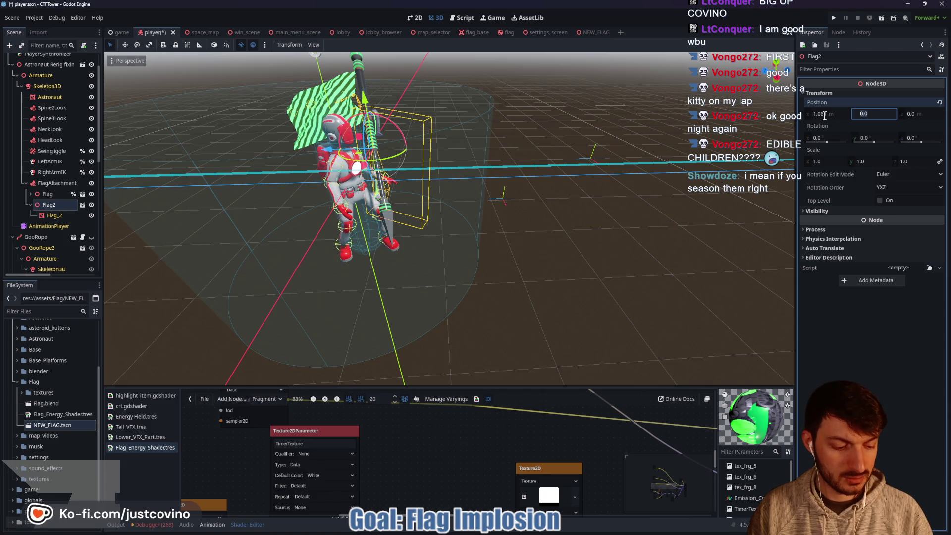
text(1.)
key(Tab)
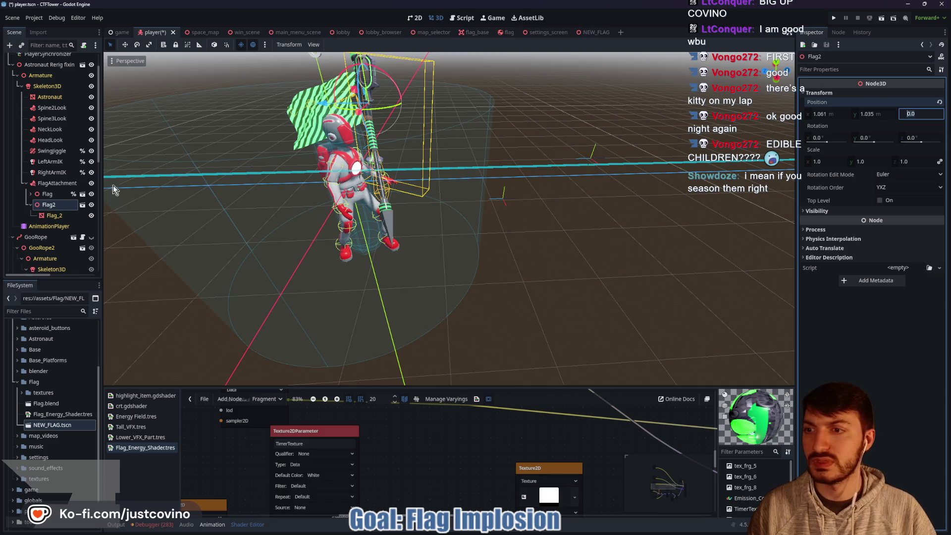
- Set Flag2's Z position to 0.099 and save the player scene
click(48, 194)
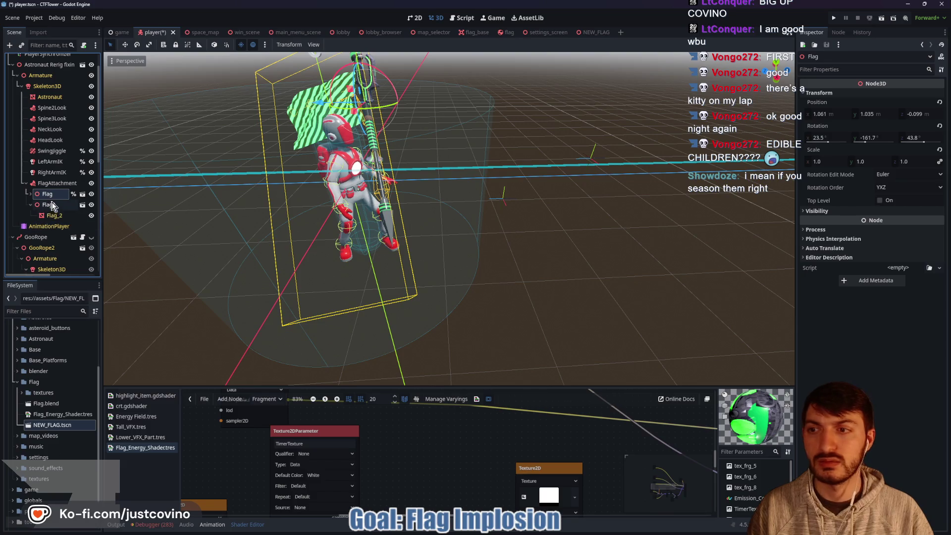
click(52, 205)
click(918, 115)
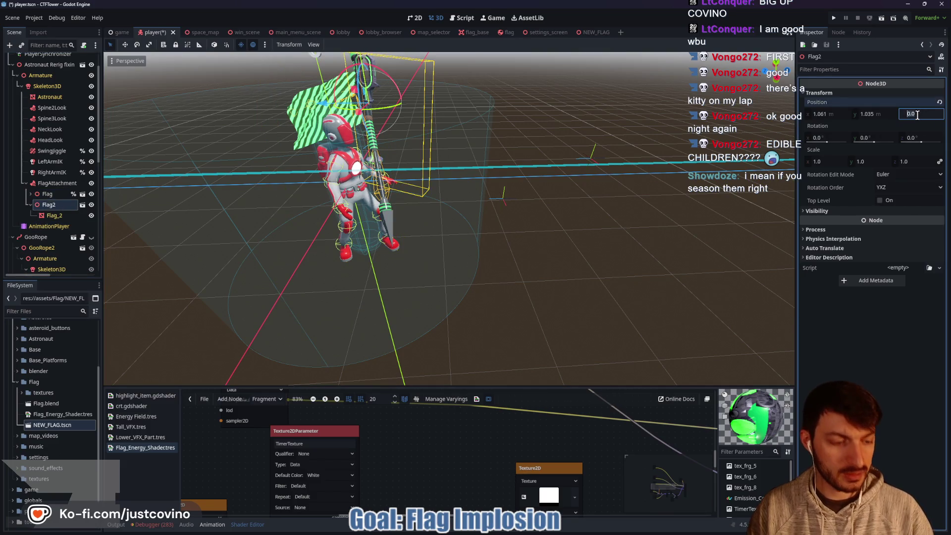
text(9)
key(Return)
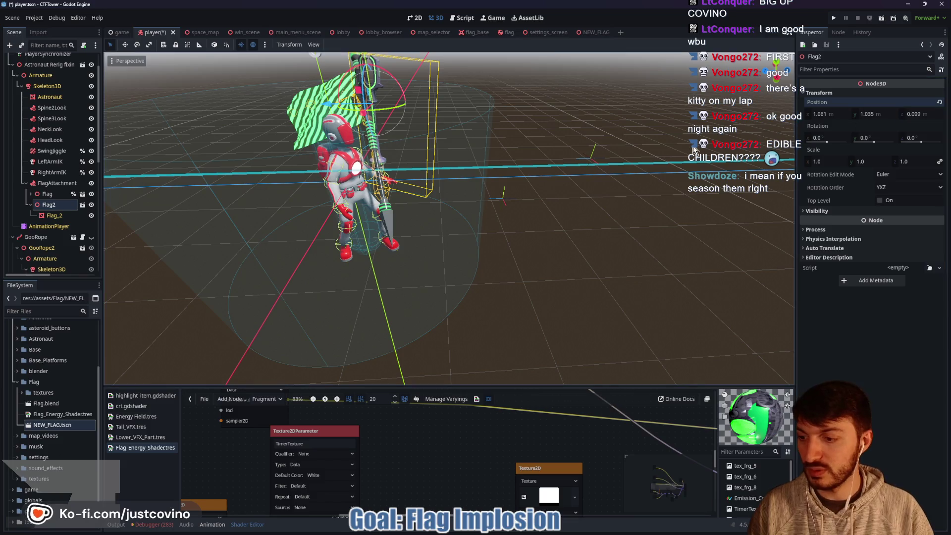
mouse_move(644, 196)
mouse_down()
mouse_move(582, 194)
mouse_move(664, 184)
mouse_up()
key(ctrl+s)
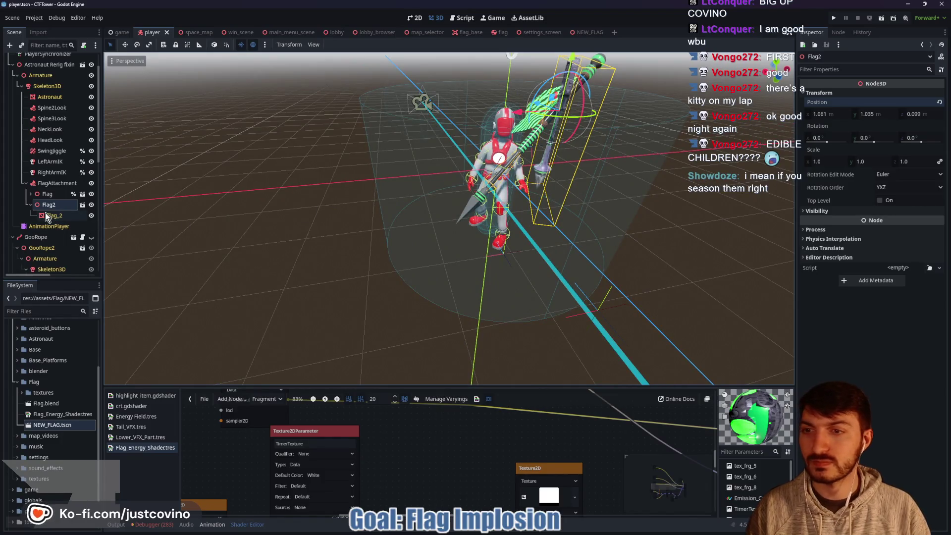
drag(637, 171, 593, 165)
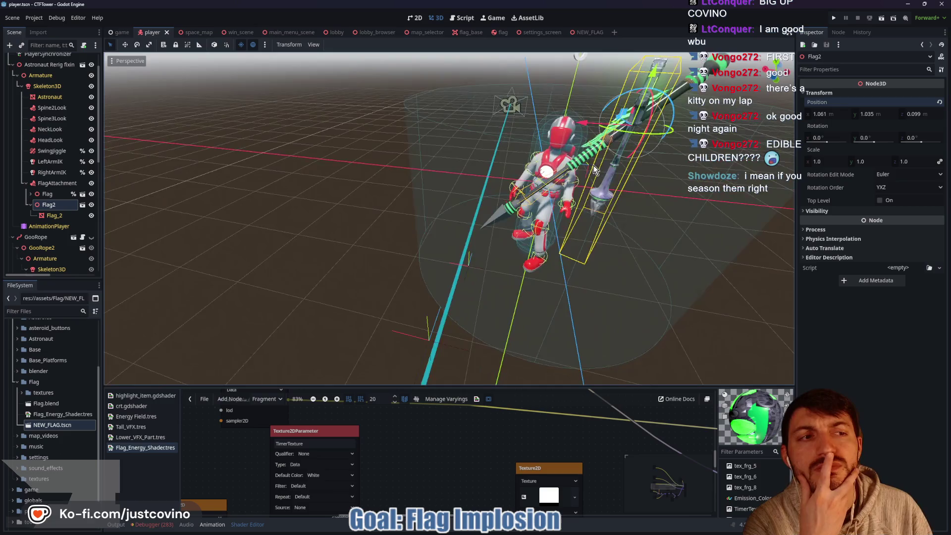
scroll(594, 165, up, 2)
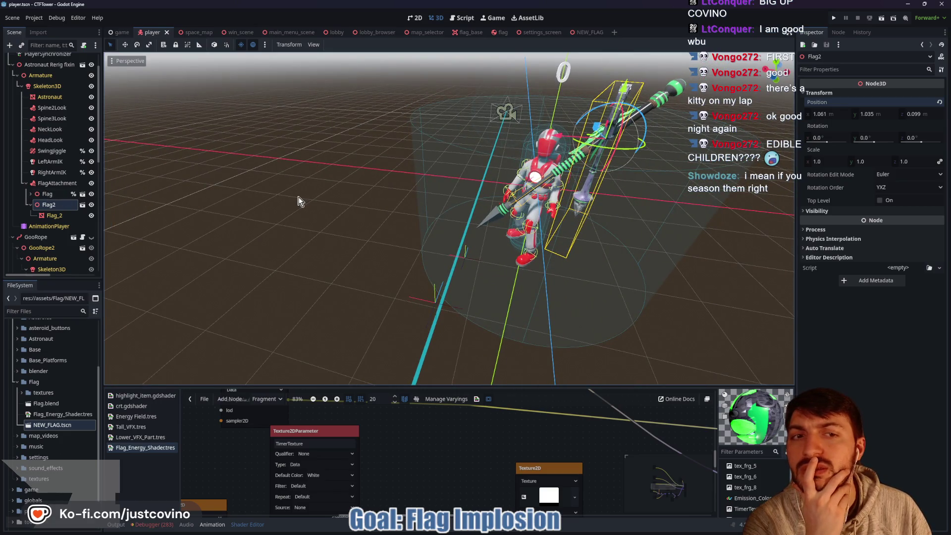
- Match Flag2's rotation to the original flag: 23.5, -161.7, 43.8
click(57, 195)
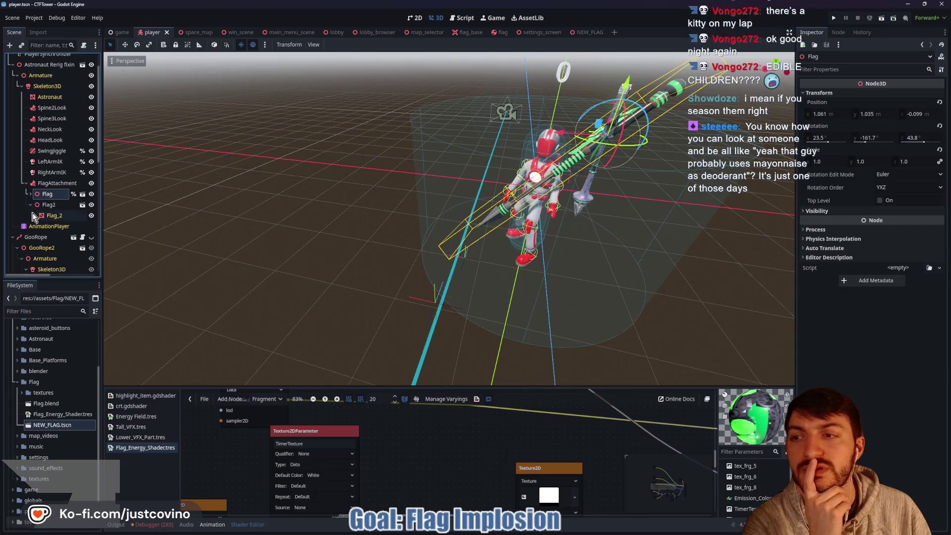
click(48, 204)
click(832, 136)
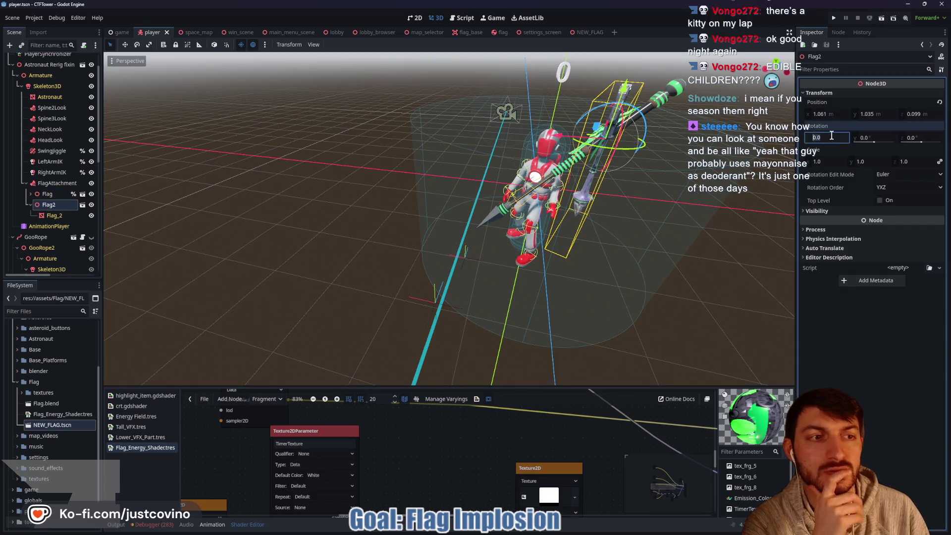
key(Return)
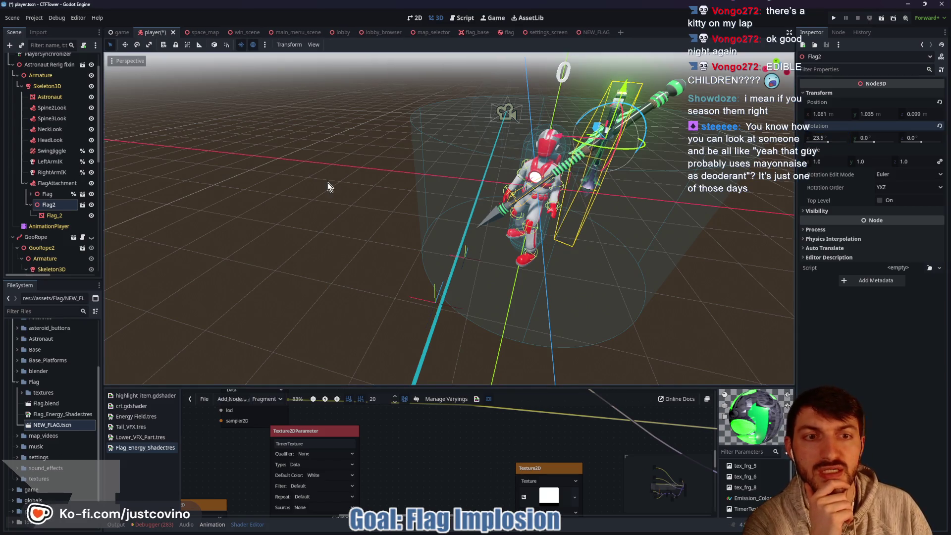
click(49, 195)
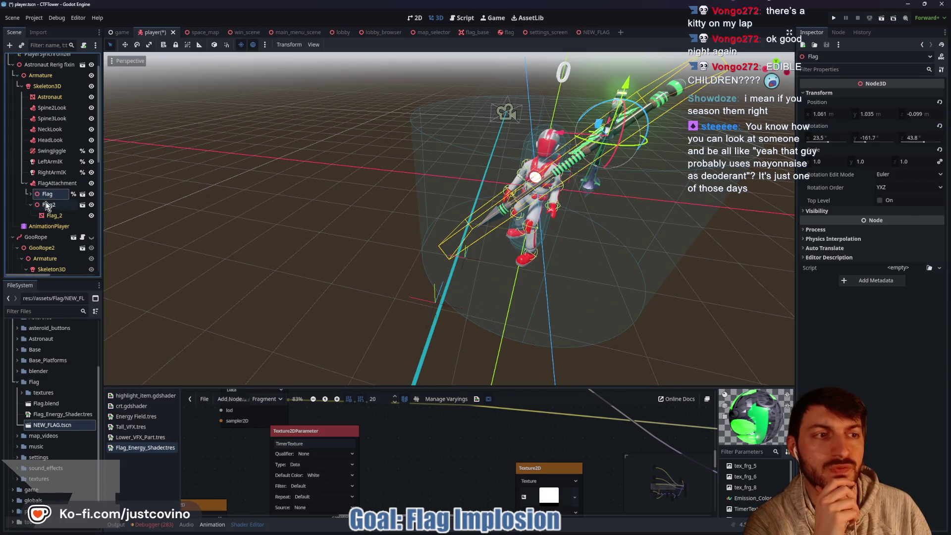
click(46, 205)
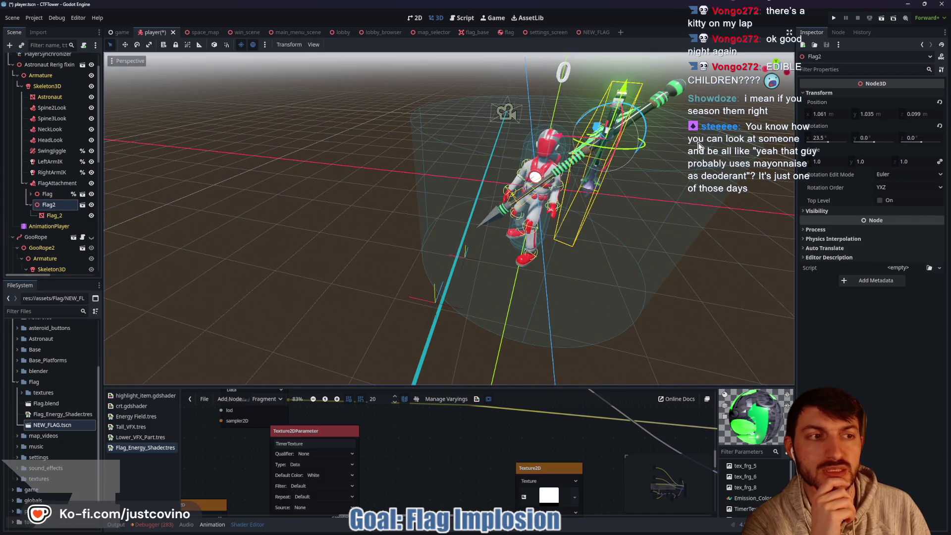
click(891, 136)
text(-161.7)
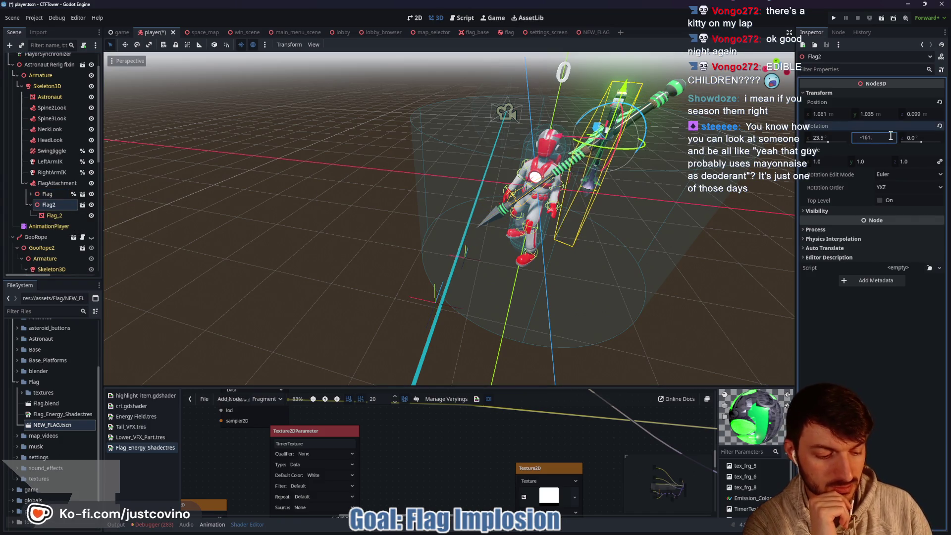
key(Return)
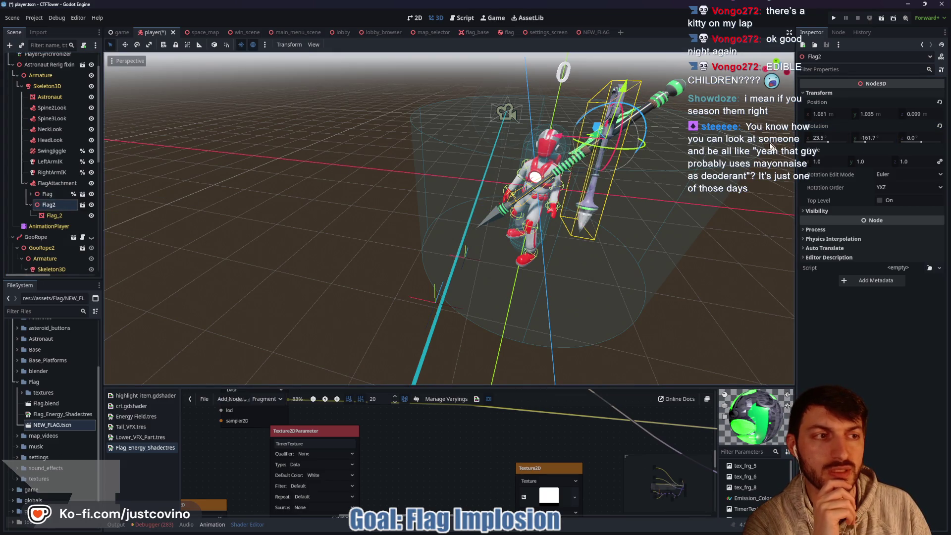
text(43.8)
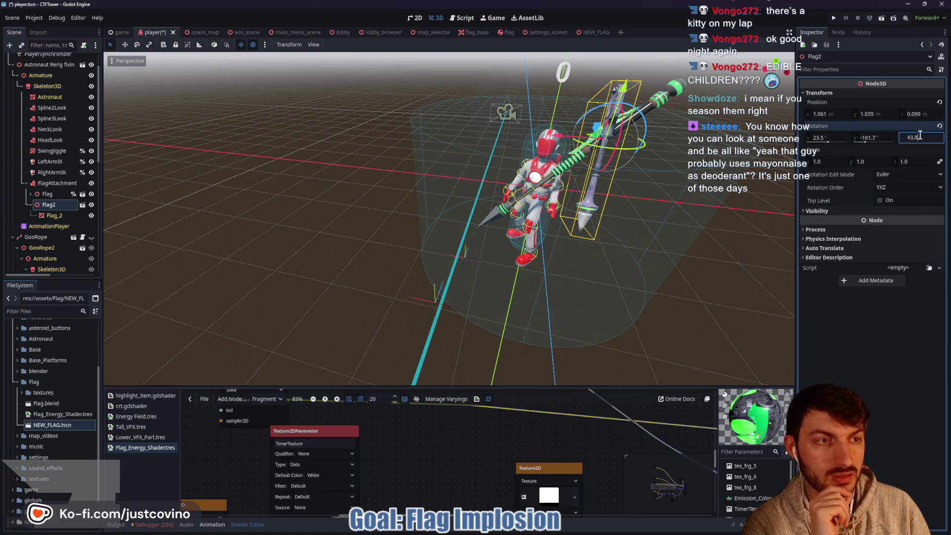
key(Return)
- Drag Flag2 onto the astronaut, to position 0.392, 0.254, 0.678
mouse_move(669, 208)
mouse_down()
mouse_move(595, 201)
mouse_move(610, 242)
mouse_move(678, 257)
mouse_move(611, 187)
mouse_up()
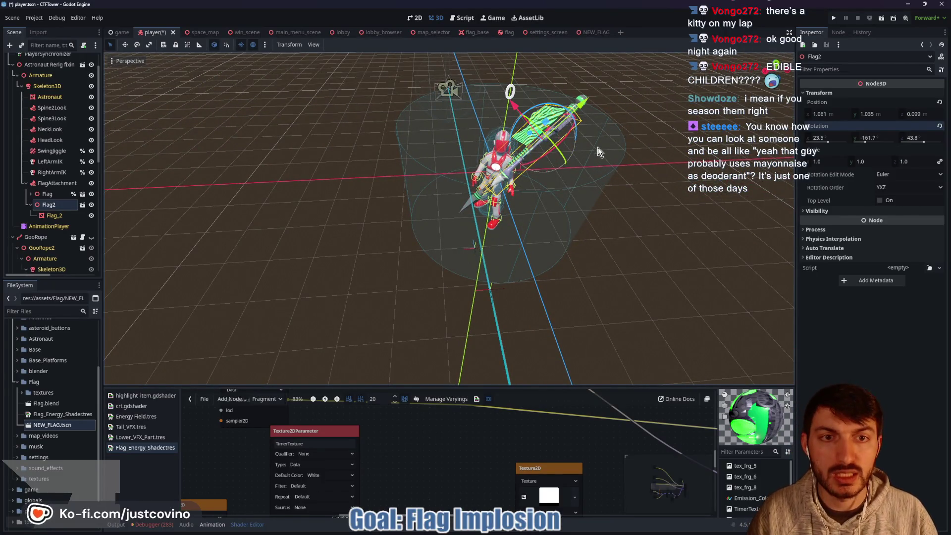
drag(585, 101, 550, 144)
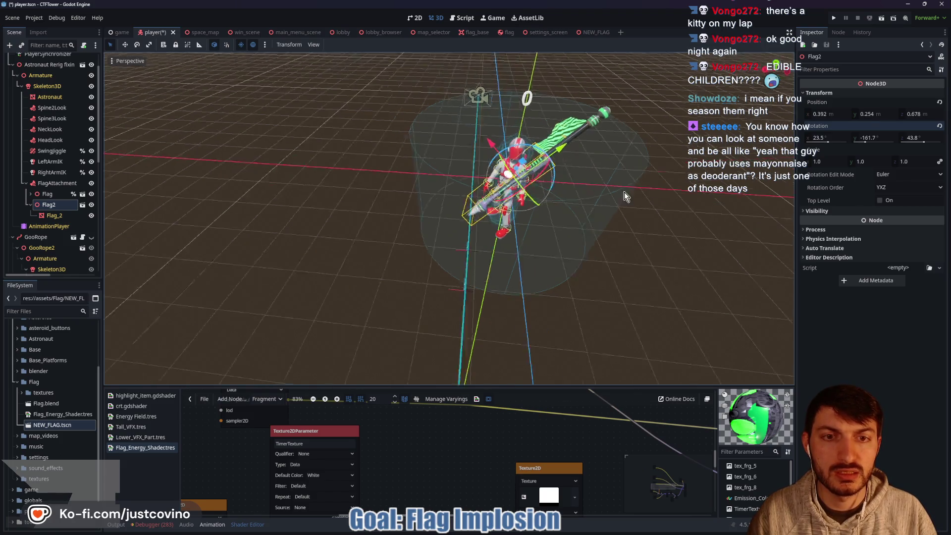
mouse_move(624, 192)
mouse_down()
mouse_move(520, 144)
mouse_move(531, 168)
mouse_move(605, 198)
mouse_move(735, 224)
mouse_move(525, 195)
mouse_up()
- Save, then rotate Flag2 with the gizmo to 45.8, 105.9, -18.5 along the astronaut's back
scroll(669, 210, down, 2)
key(ctrl+s)
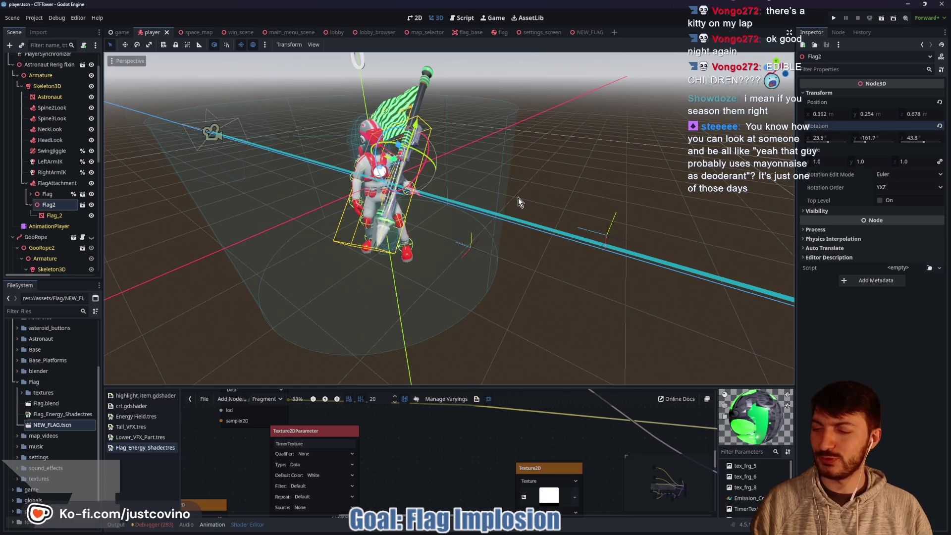
drag(567, 211, 537, 219)
key(ctrl+s)
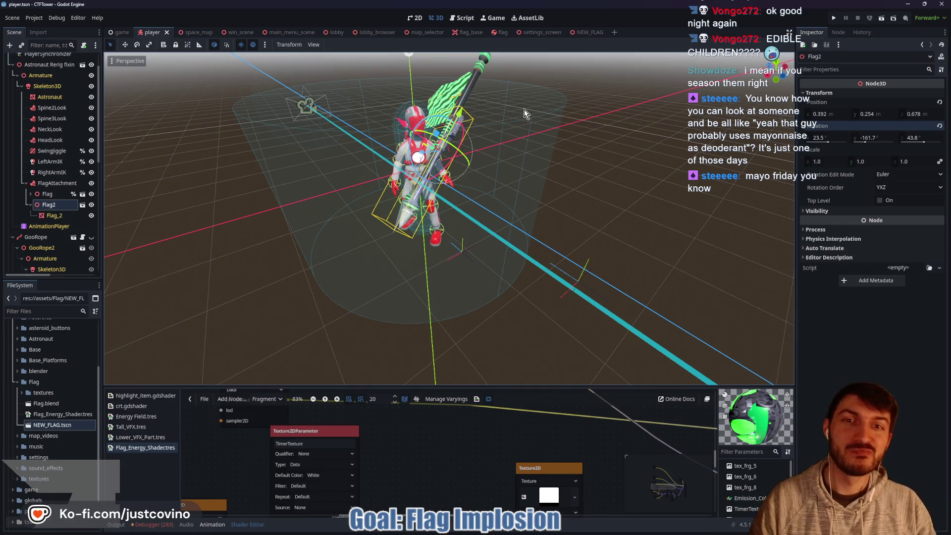
mouse_move(549, 125)
mouse_down()
mouse_move(626, 227)
mouse_move(664, 246)
mouse_move(429, 220)
mouse_move(323, 224)
mouse_move(487, 254)
mouse_move(466, 254)
mouse_move(562, 255)
mouse_up()
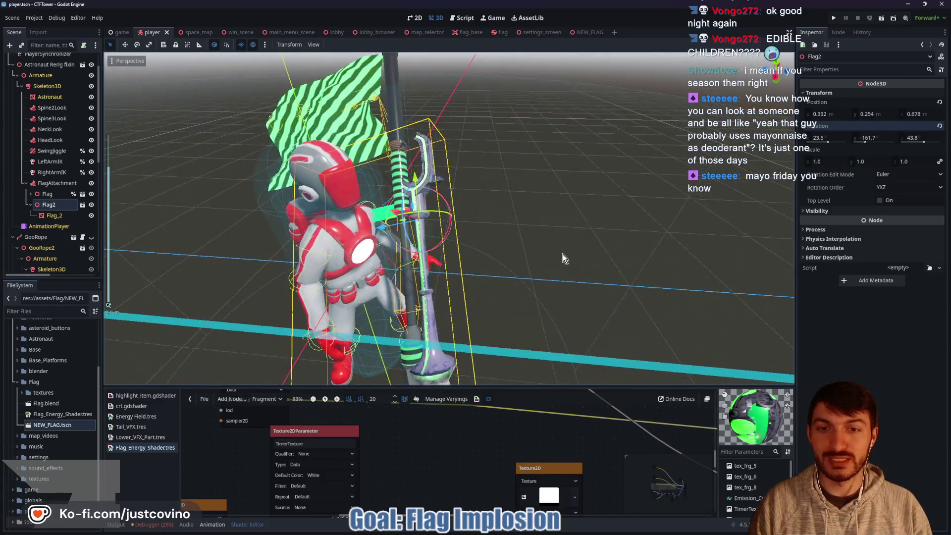
mouse_move(452, 242)
mouse_down()
mouse_move(603, 226)
mouse_move(533, 223)
mouse_up()
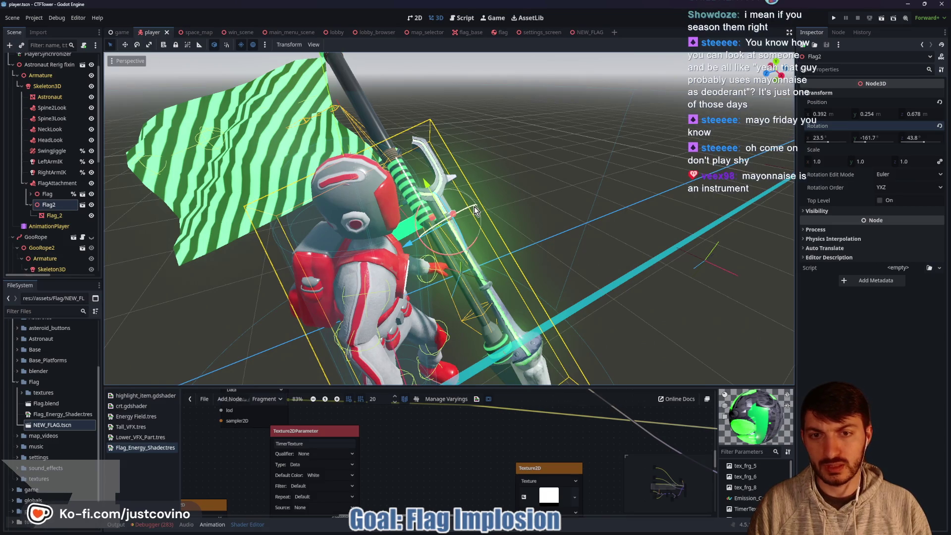
mouse_move(466, 211)
mouse_down()
mouse_move(434, 233)
mouse_move(525, 193)
mouse_move(496, 178)
mouse_move(488, 146)
mouse_move(426, 137)
mouse_up()
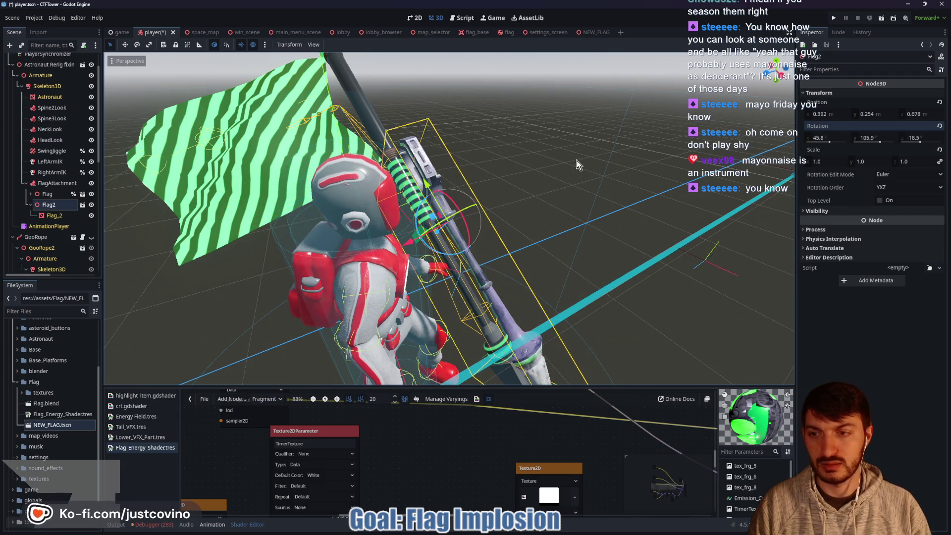
- Save the player scene and hide the original striped Flag
key(ctrl+s)
mouse_move(500, 215)
mouse_down()
mouse_move(472, 230)
mouse_move(397, 221)
mouse_up()
drag(517, 210, 483, 204)
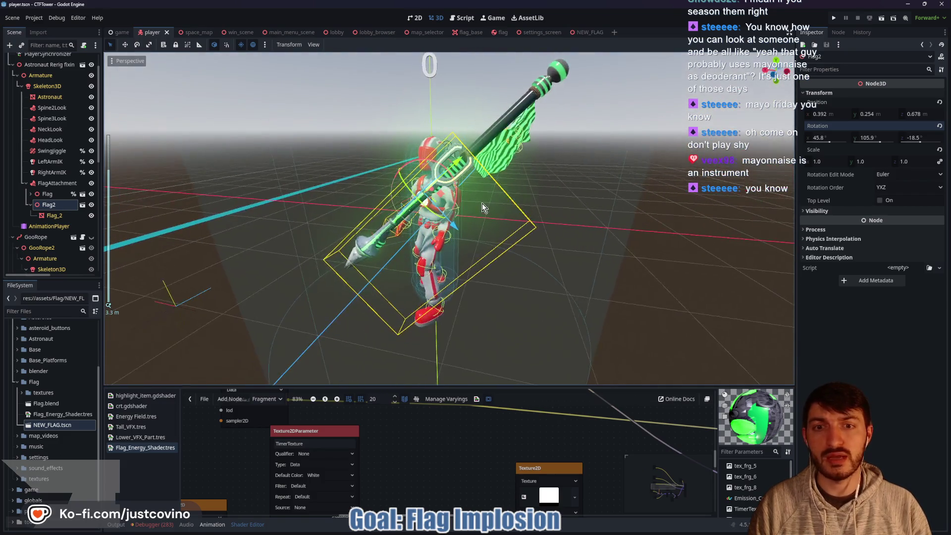
key(ctrl+s)
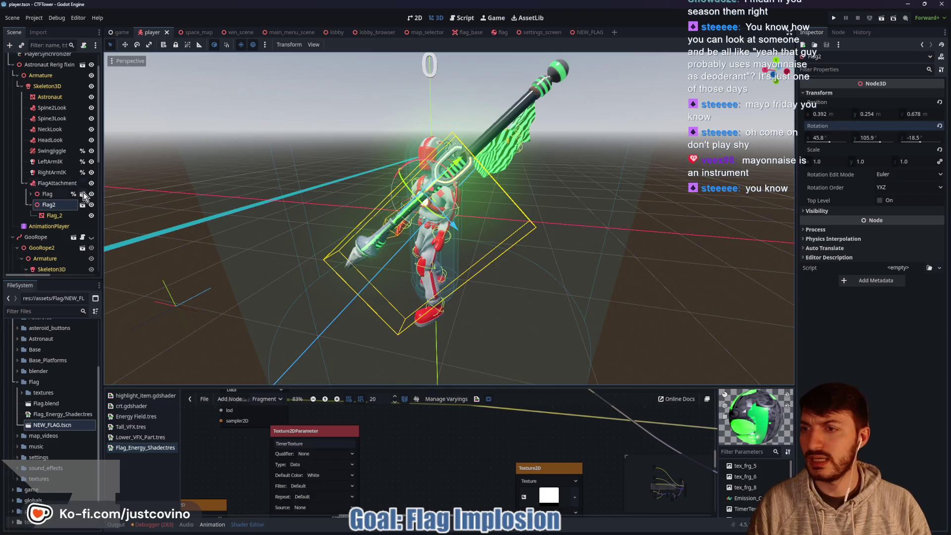
click(91, 194)
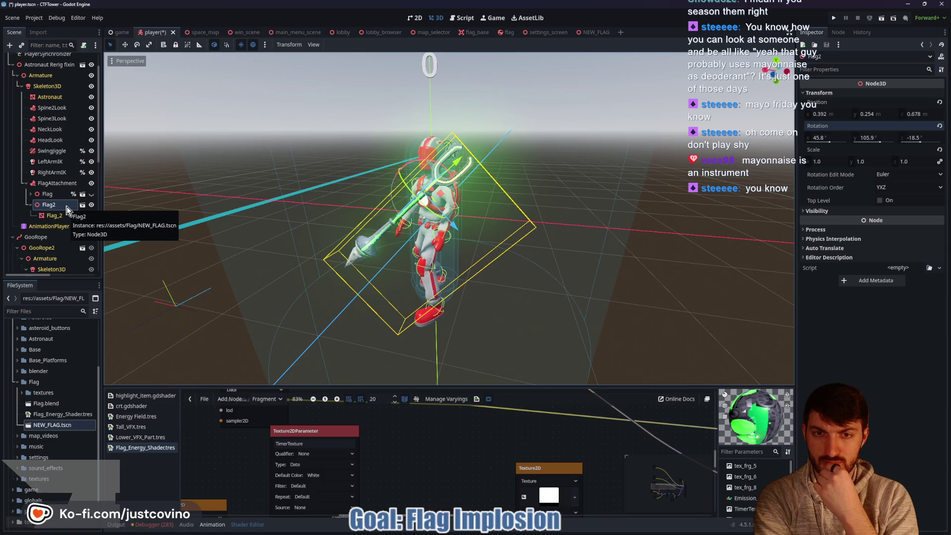
- Scale Flag2 to 2.0 on every axis
mouse_move(303, 262)
mouse_down()
mouse_move(349, 280)
mouse_move(278, 246)
mouse_move(236, 281)
mouse_move(226, 268)
mouse_up()
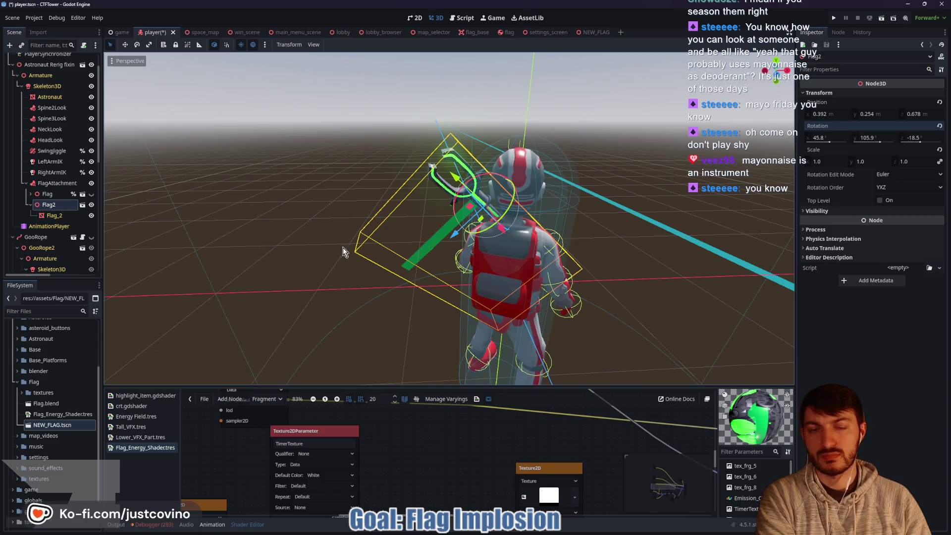
mouse_move(347, 252)
mouse_down()
mouse_move(323, 244)
mouse_move(333, 252)
mouse_up()
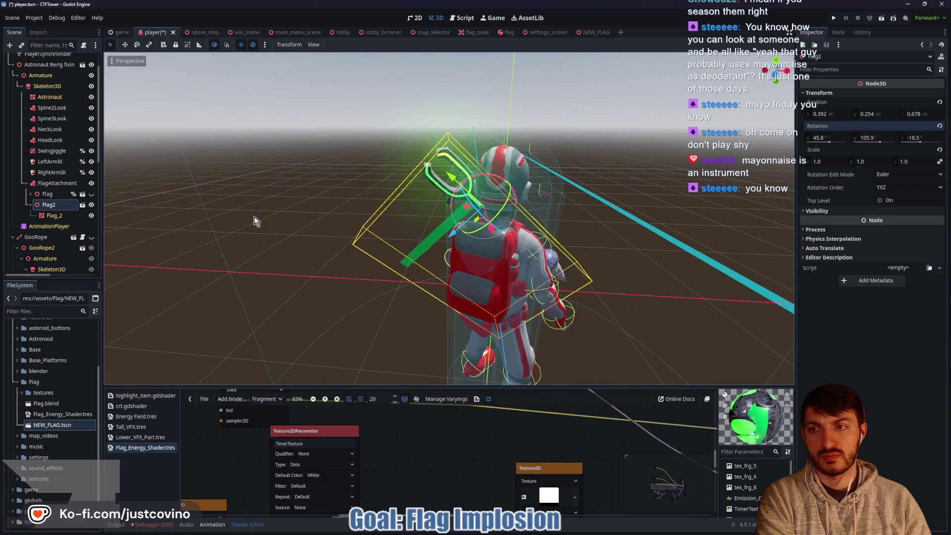
click(828, 163)
text(2)
key(Return)
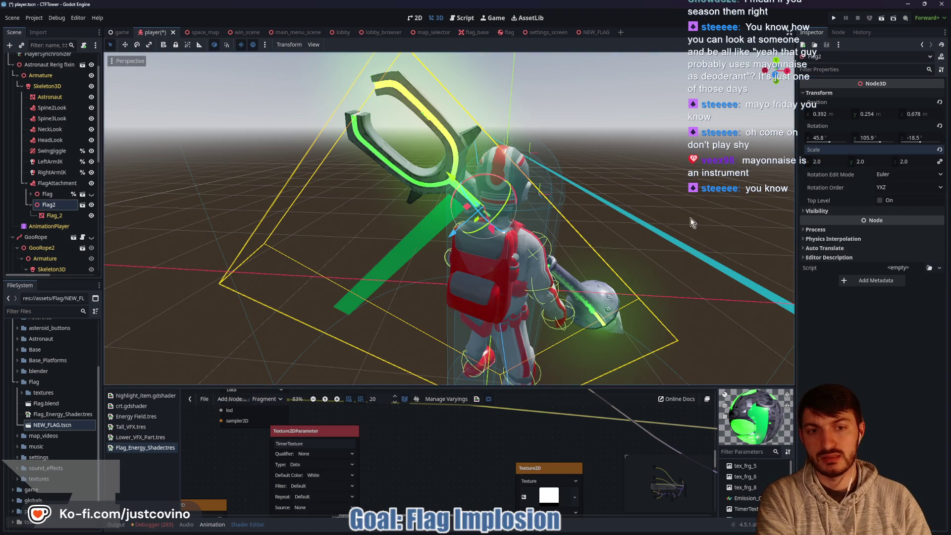
mouse_move(719, 218)
mouse_down()
mouse_move(471, 221)
mouse_move(680, 217)
mouse_up()
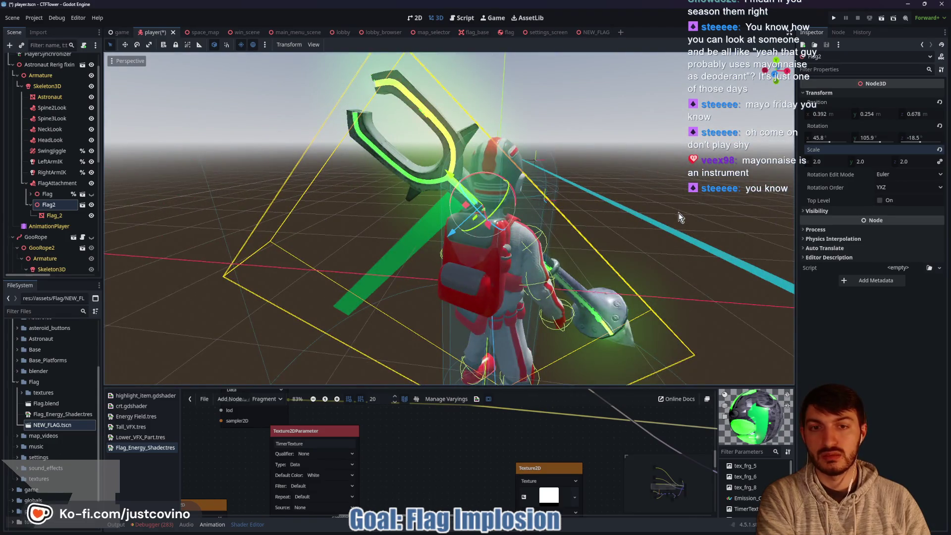
scroll(680, 217, down, 3)
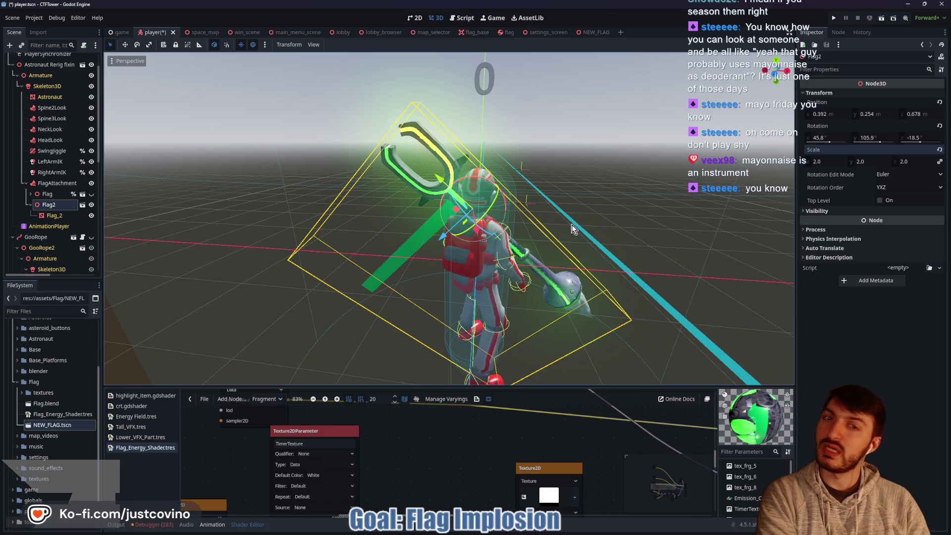
click(55, 216)
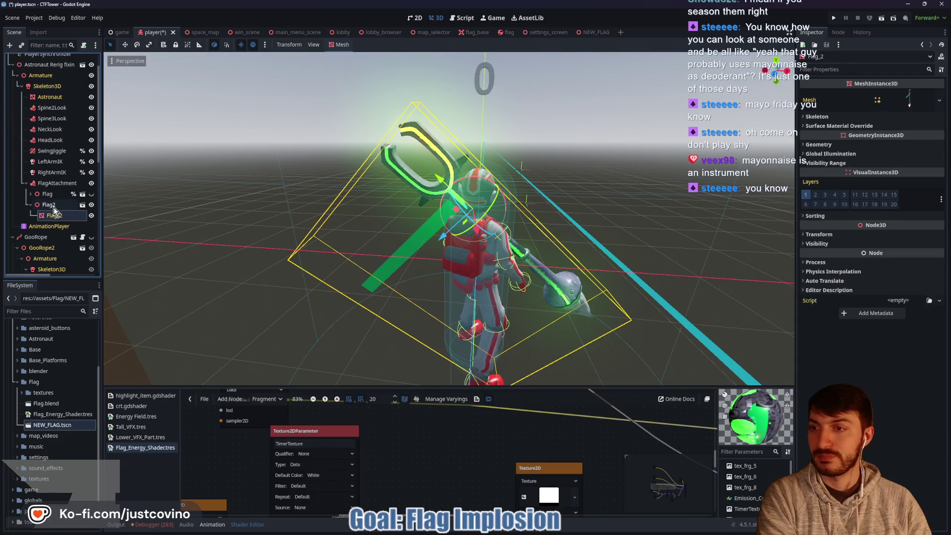
click(49, 204)
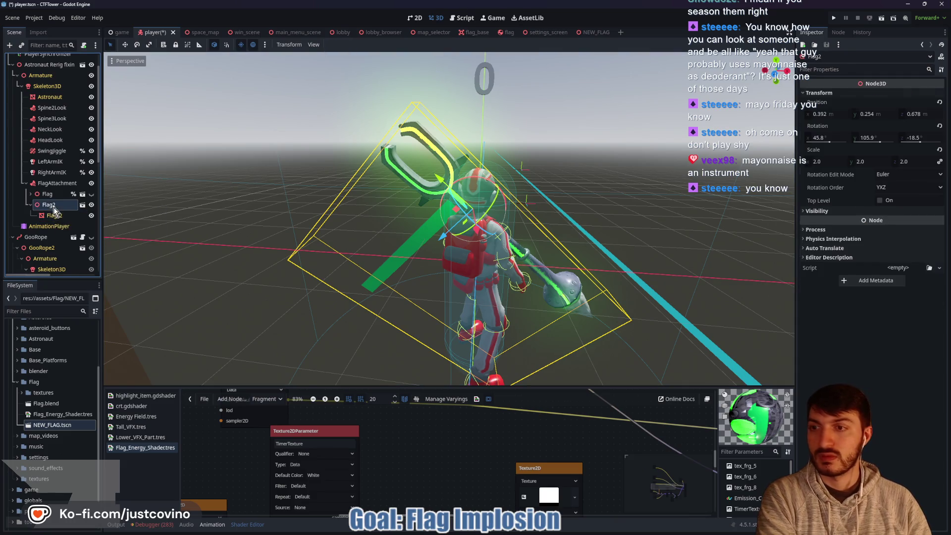
click(593, 32)
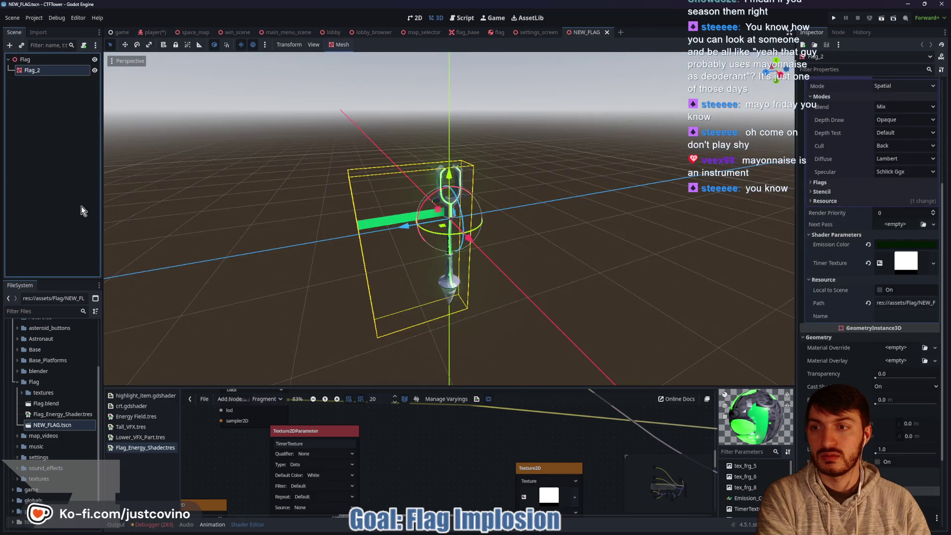
mouse_move(331, 175)
mouse_down()
mouse_move(259, 170)
mouse_move(341, 179)
mouse_move(421, 171)
mouse_move(314, 175)
mouse_up()
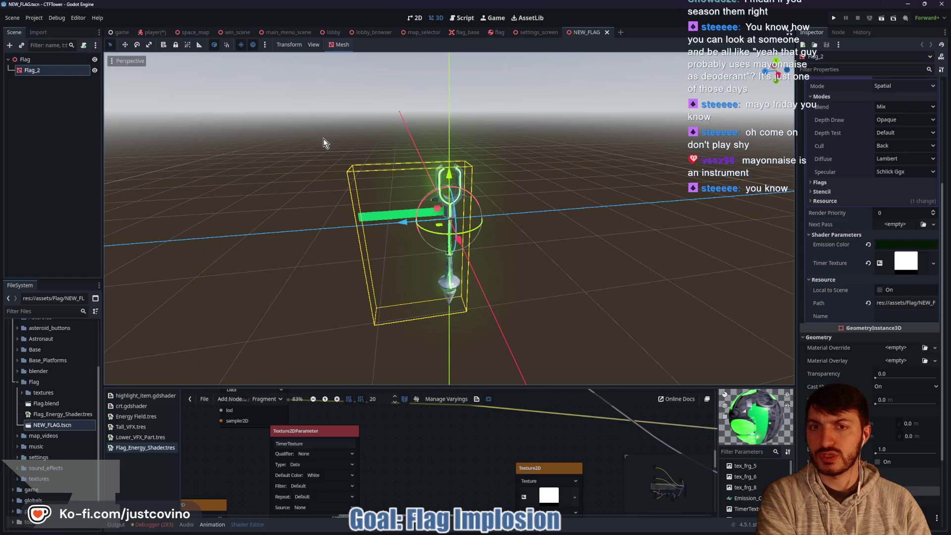
click(40, 61)
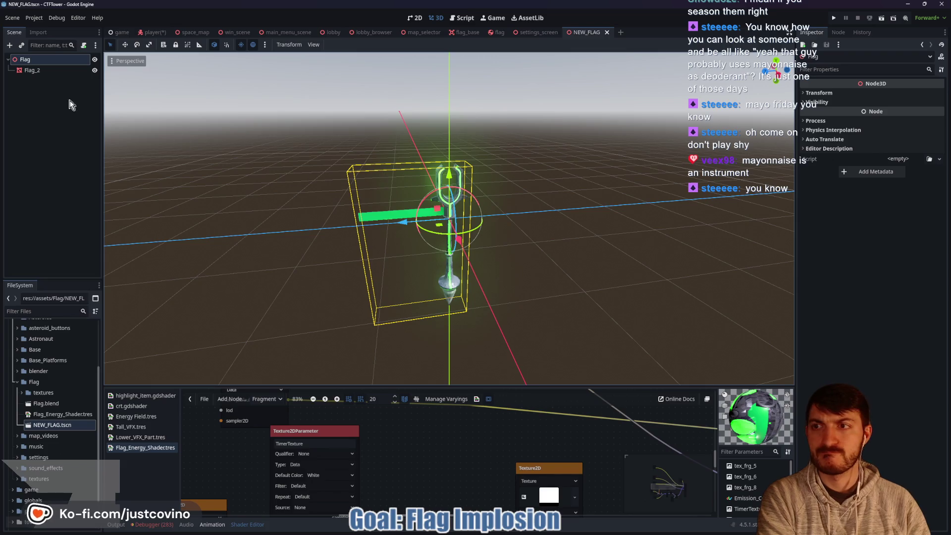
click(39, 69)
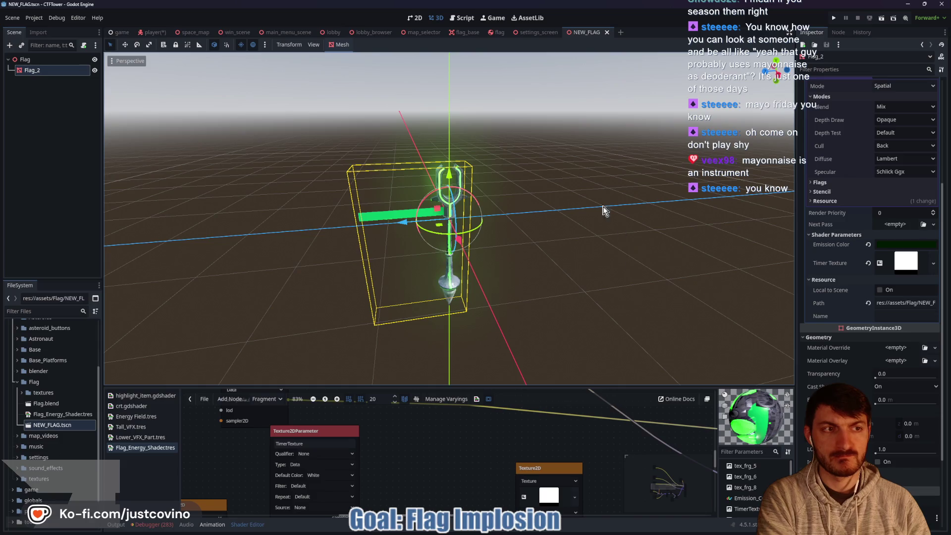
click(467, 33)
click(506, 33)
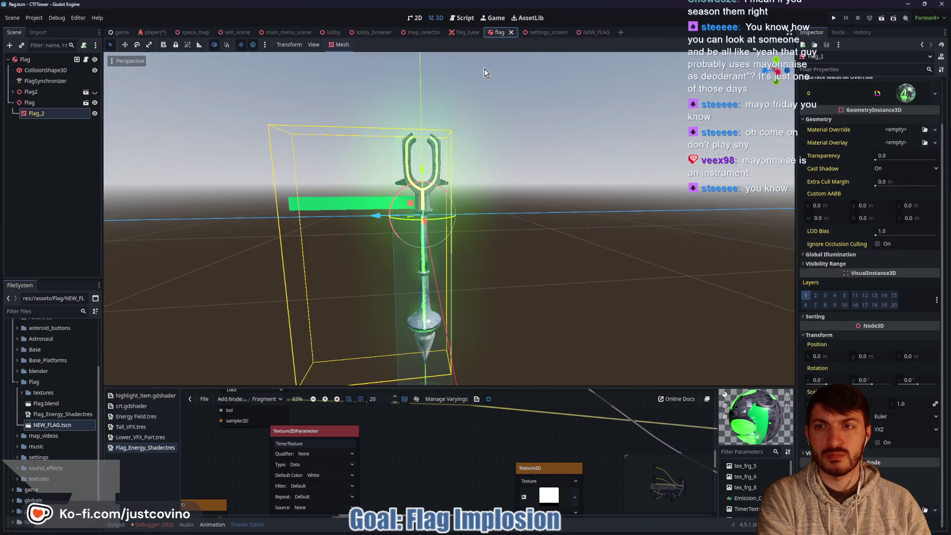
drag(242, 173, 187, 184)
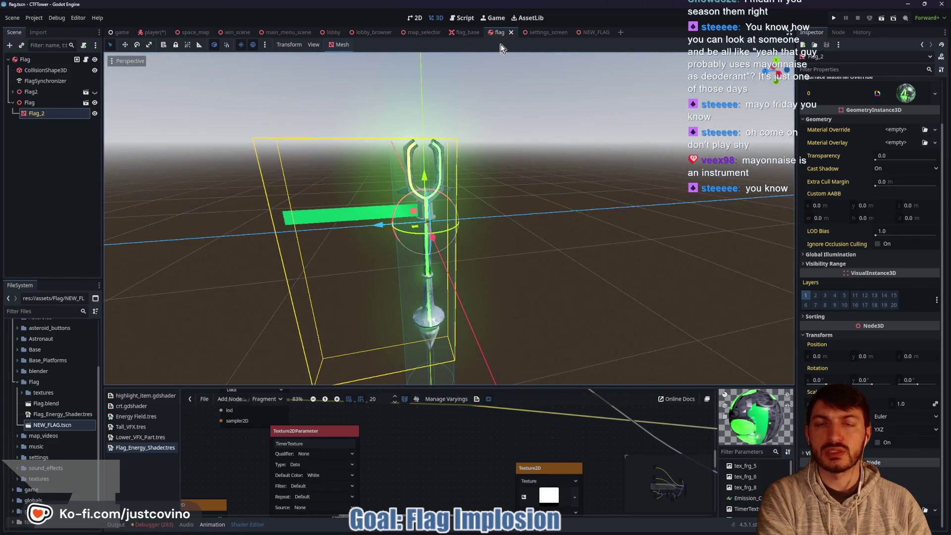
click(162, 37)
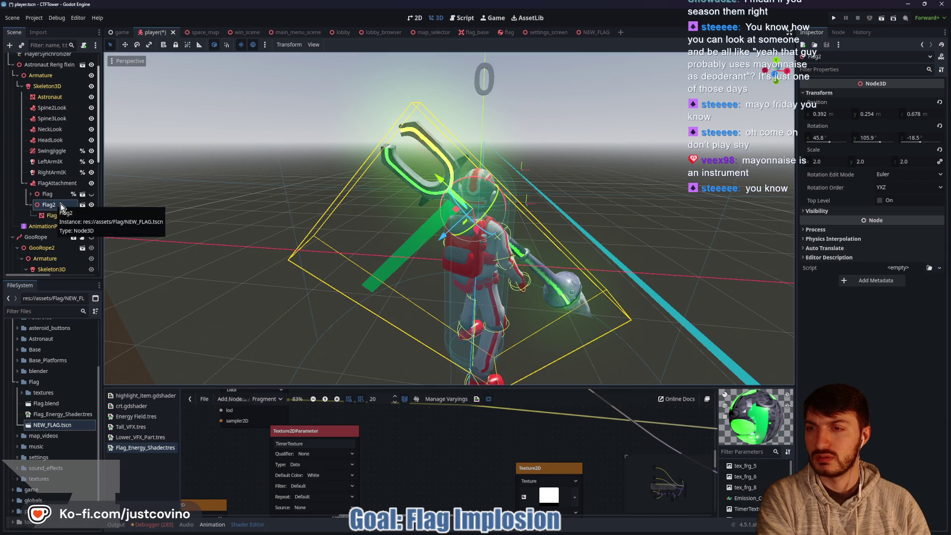
- Create and attach a new player_flag.gd script to Flag2 in the player scripts folder
click(84, 45)
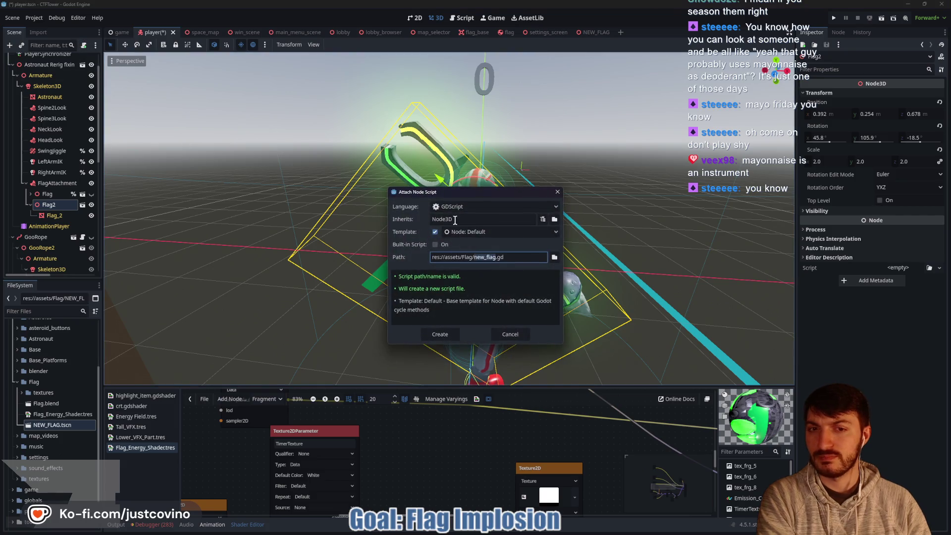
click(554, 258)
click(307, 146)
click(308, 146)
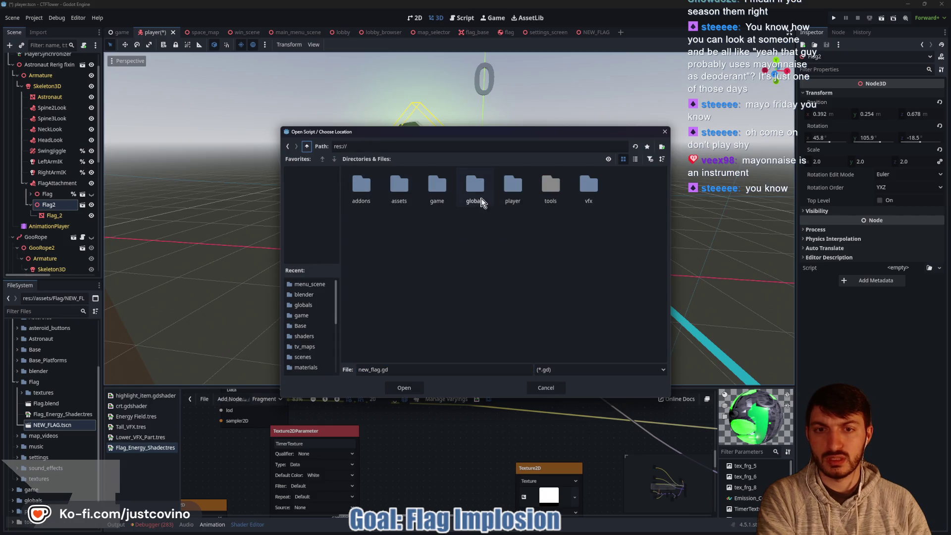
double_click(515, 192)
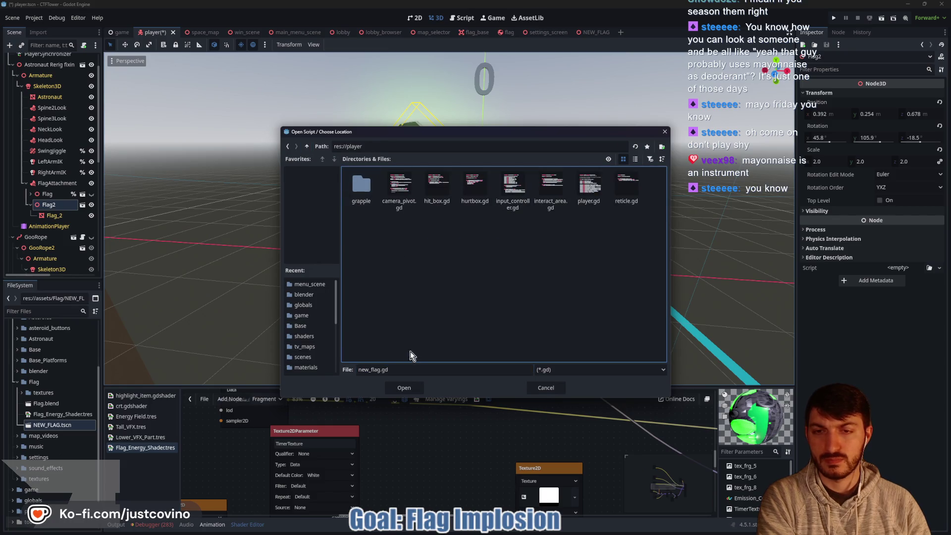
click(356, 369)
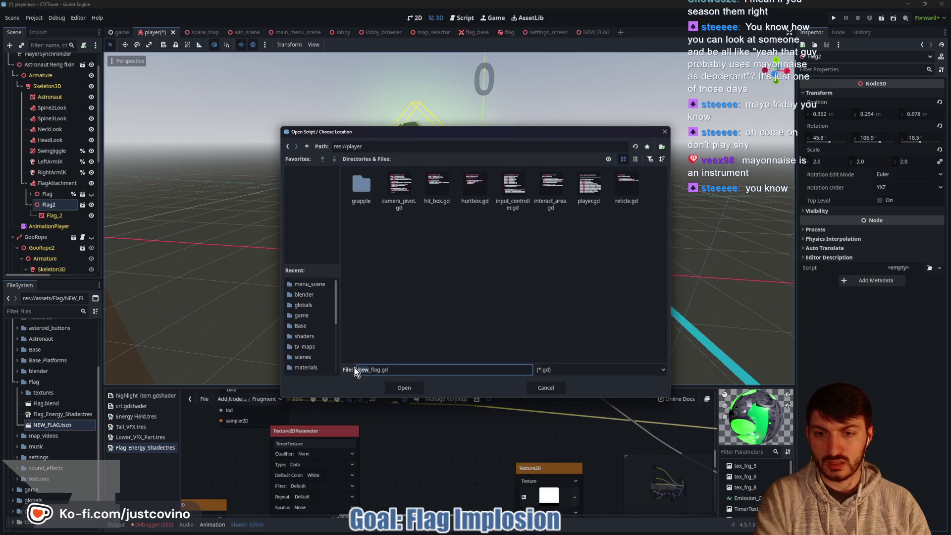
key(Delete)
key(Delete)
key(Delete)
text(player)
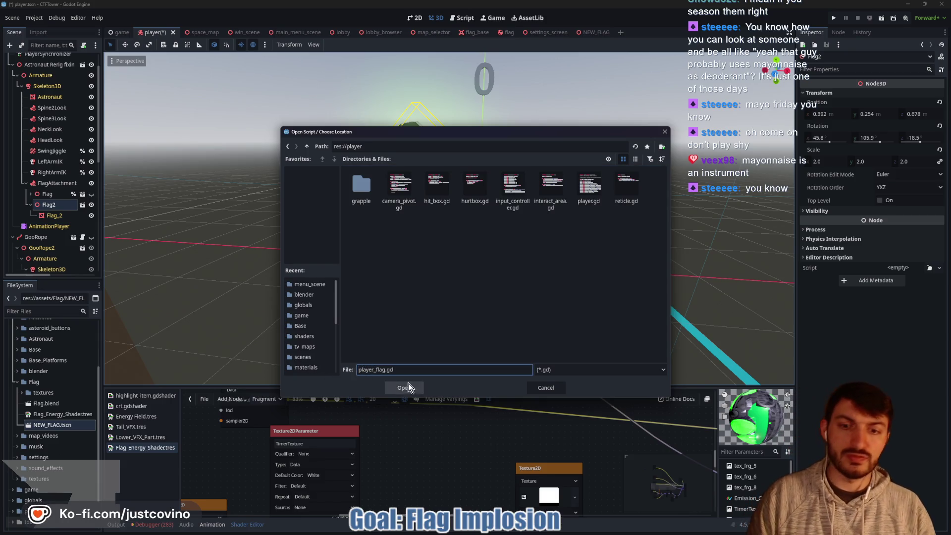
click(405, 387)
click(443, 337)
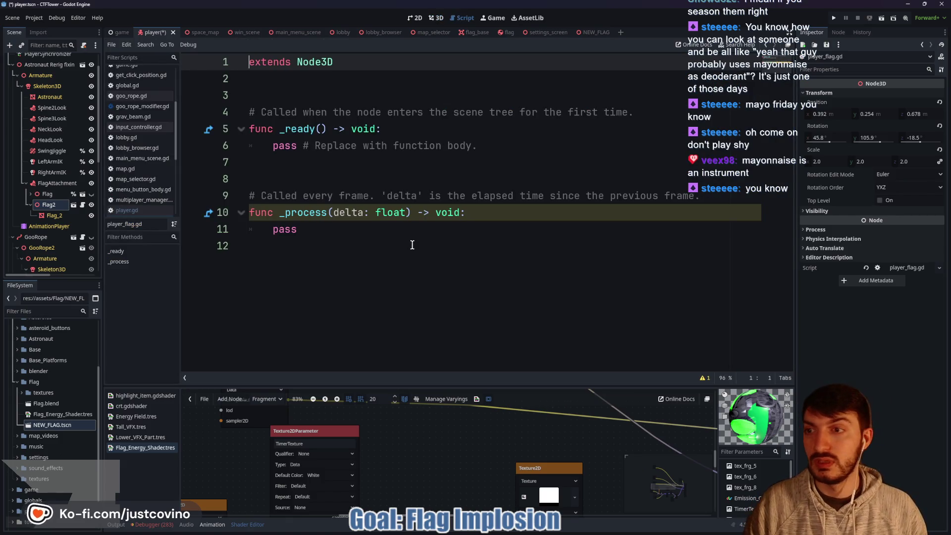
- Delete the template functions, leaving only extends Node3D, and save the script
drag(407, 246, 242, 116)
key(BackSpace)
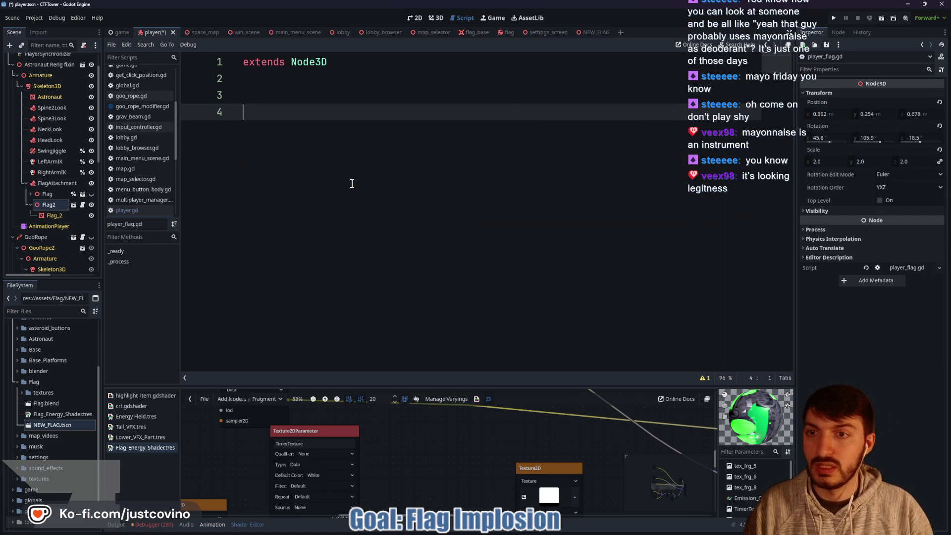
key(BackSpace)
key(BackSpace)
key(ctrl+s)
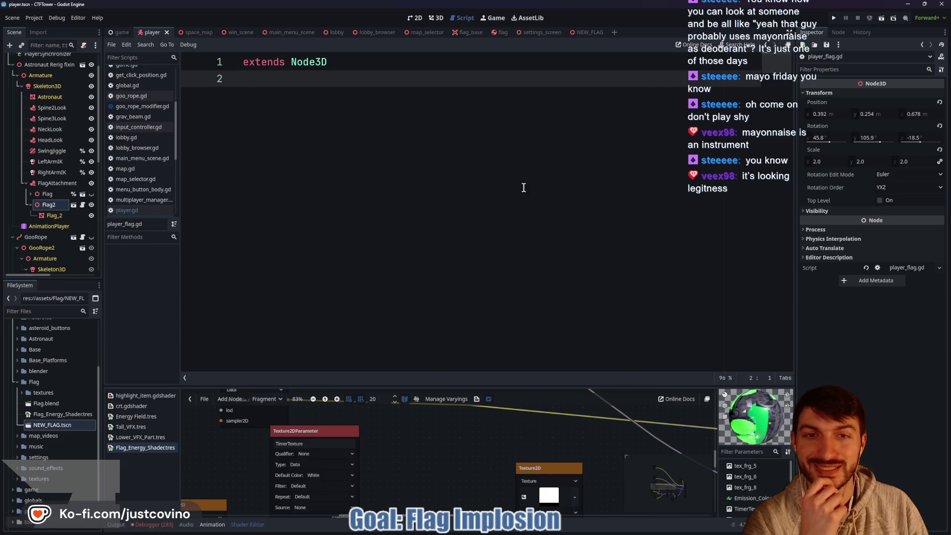
click(591, 34)
- In flag.gd, comment out the implosion countdown, tween and implode functions with Ctrl+K
click(491, 32)
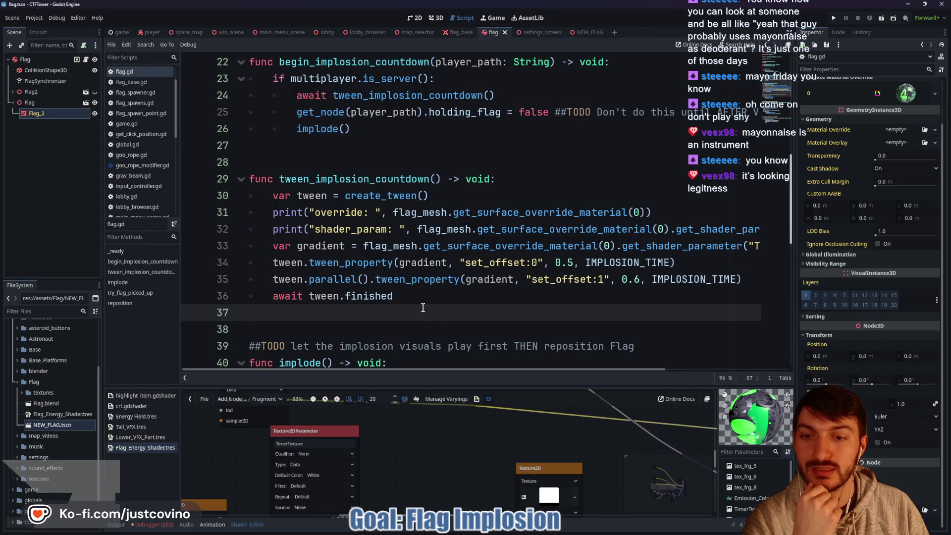
scroll(421, 306, up, 1)
scroll(419, 300, down, 1)
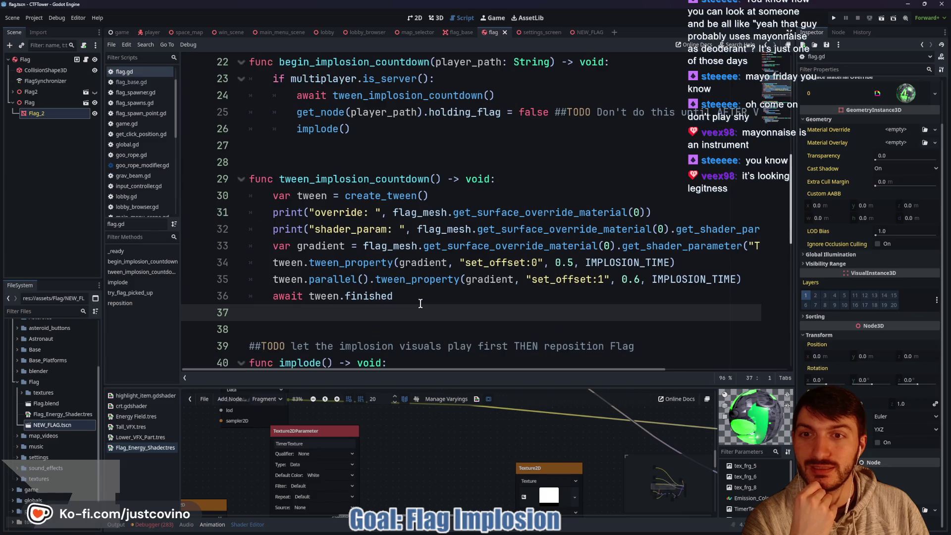
mouse_move(421, 296)
mouse_down()
mouse_move(238, 179)
mouse_move(237, 66)
mouse_up()
scroll(401, 213, up, 2)
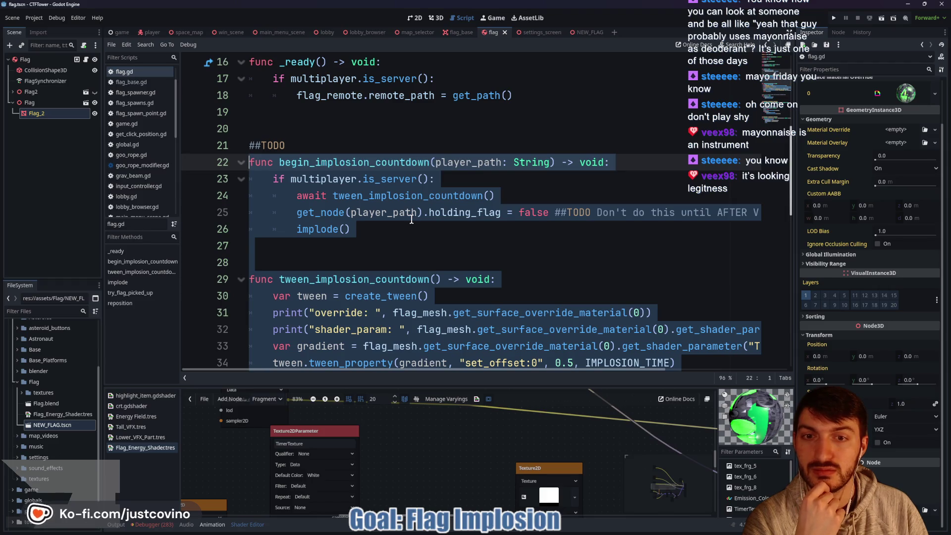
scroll(411, 219, down, 2)
scroll(412, 219, down, 1)
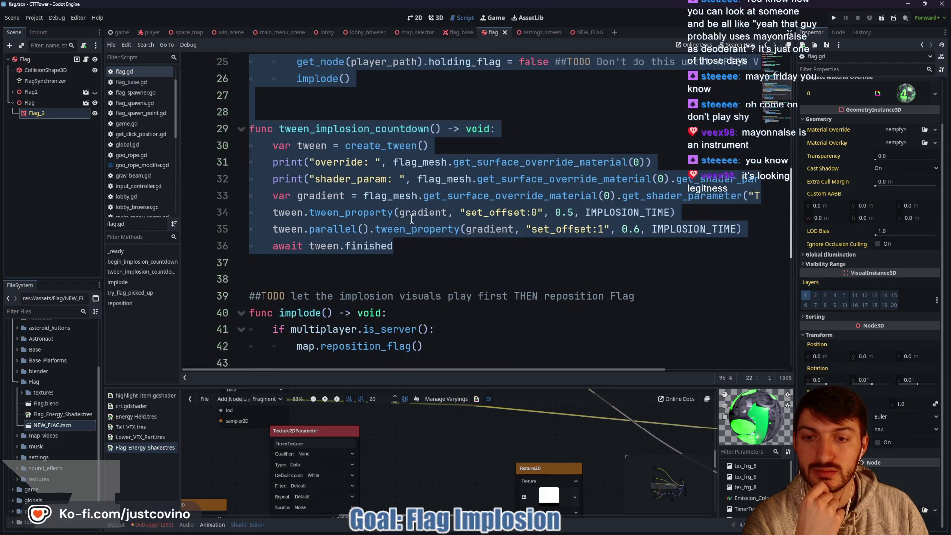
scroll(411, 220, down, 1)
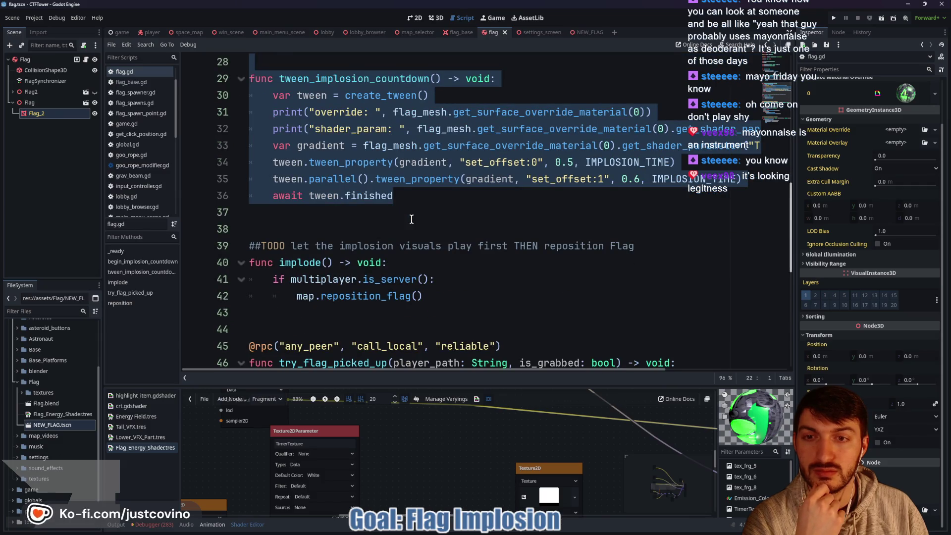
scroll(411, 220, up, 1)
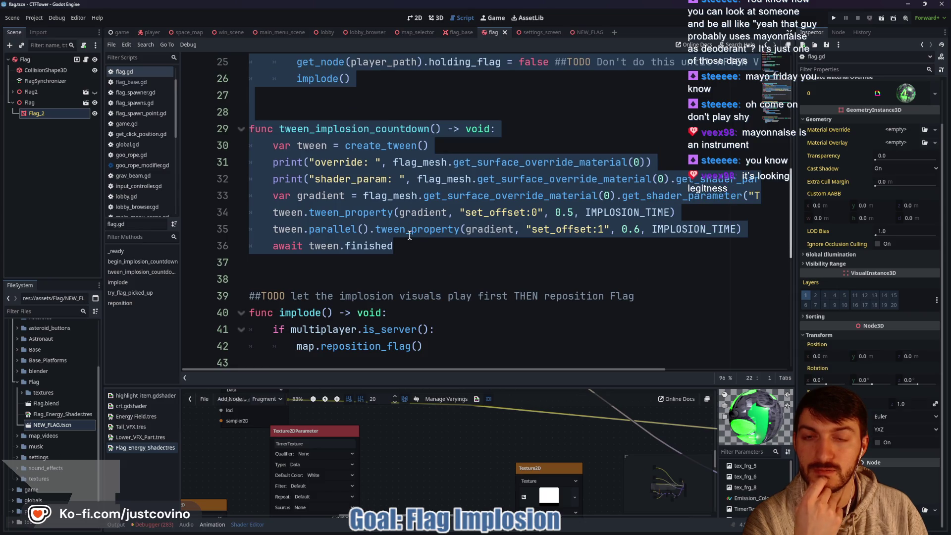
scroll(418, 254, up, 3)
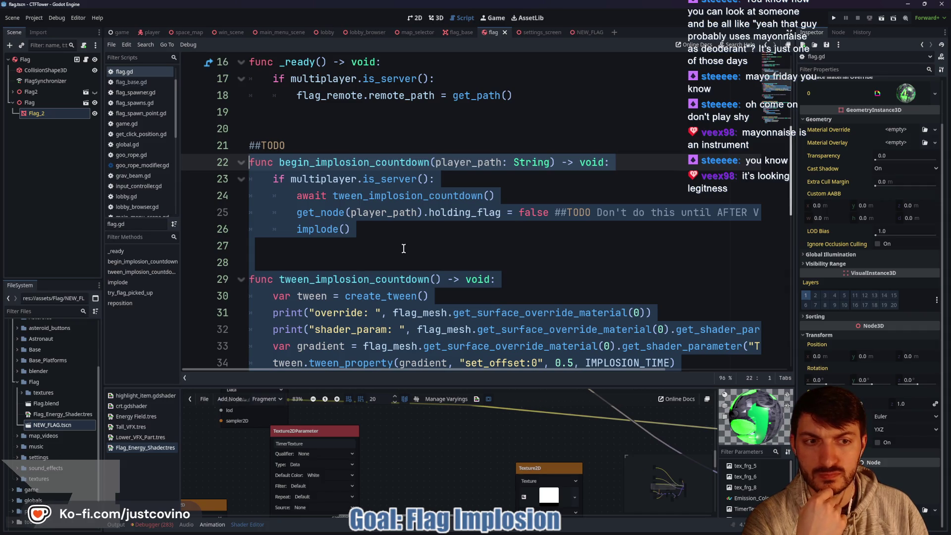
scroll(403, 248, down, 5)
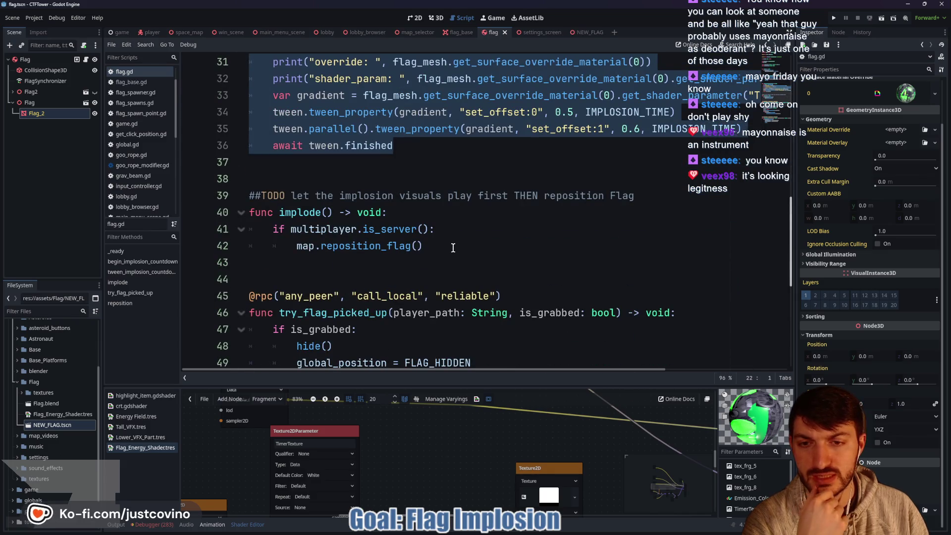
drag(458, 249, 249, 220)
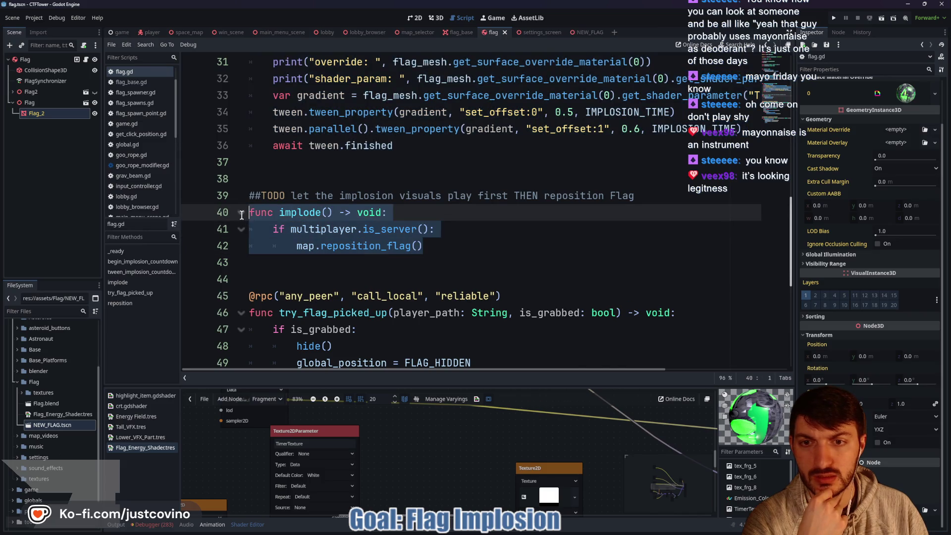
scroll(242, 215, up, 3)
scroll(242, 214, up, 3)
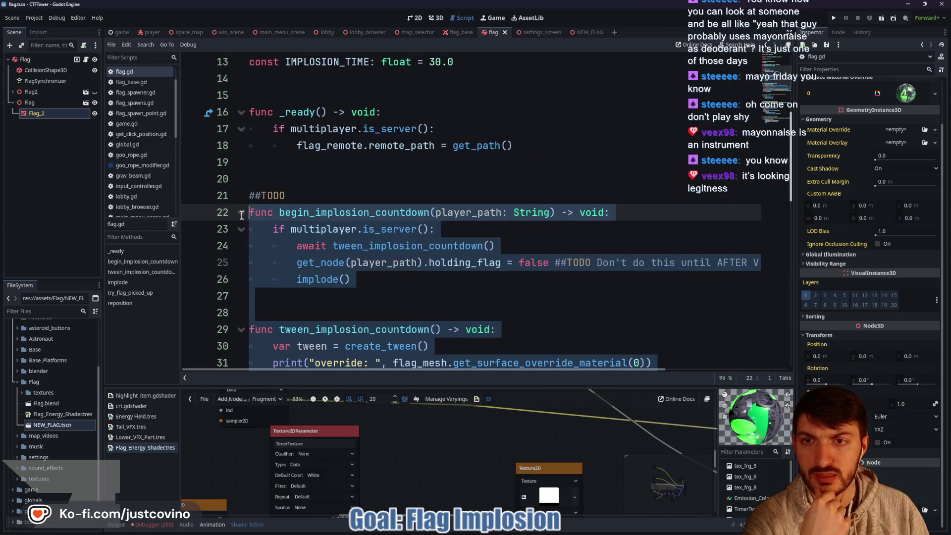
drag(241, 215, 229, 189)
key(ctrl+c)
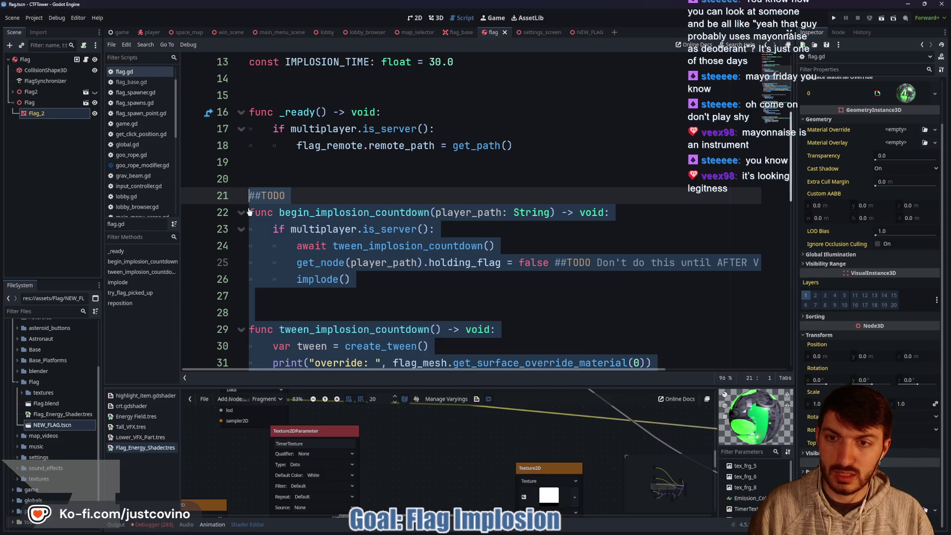
key(ctrl+k)
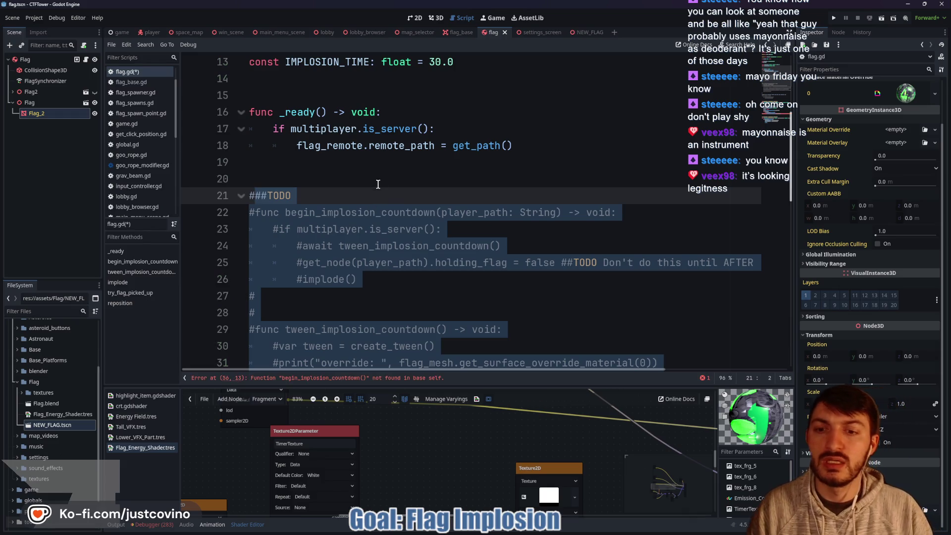
- Comment out the begin_implosion_countdown call on line 56 and add pass below it
scroll(393, 210, down, 10)
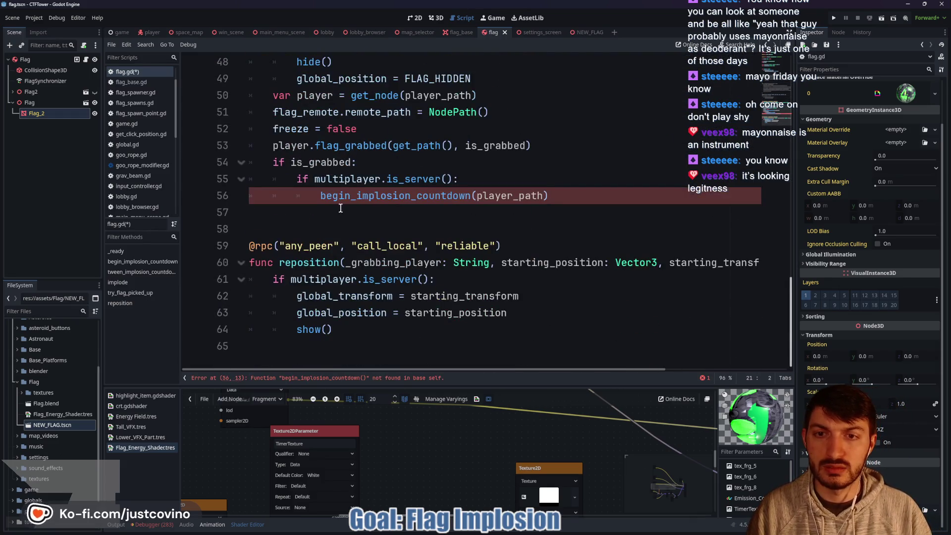
click(314, 198)
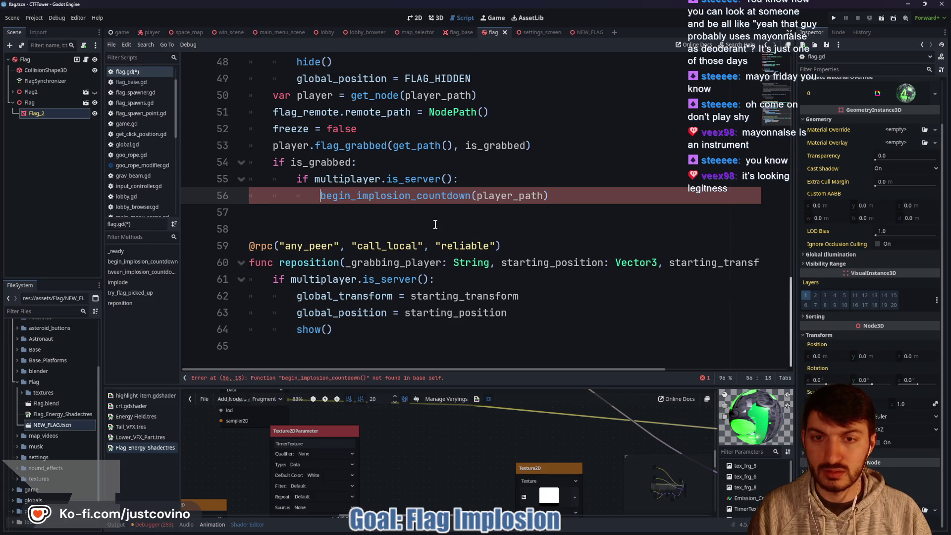
key(ctrl+k)
click(569, 196)
key(Return)
text(p)
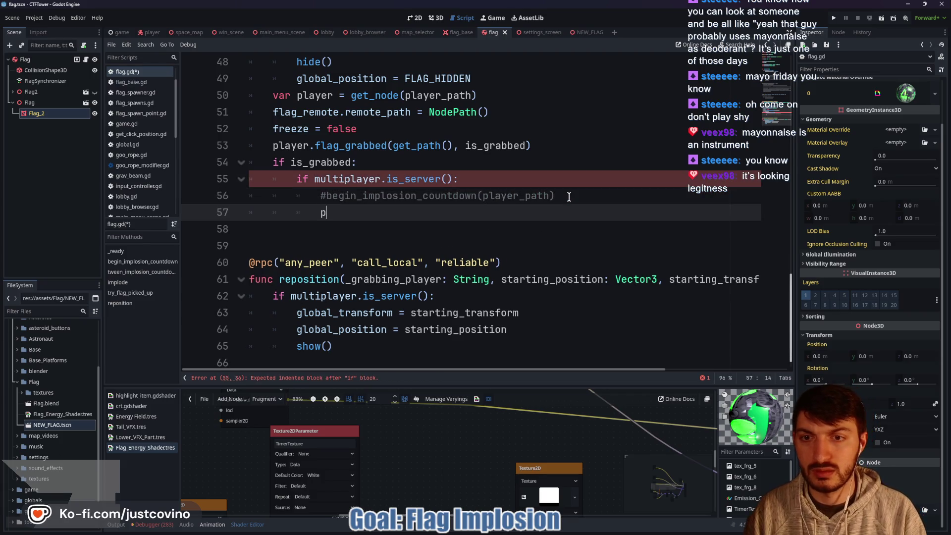
text(ass)
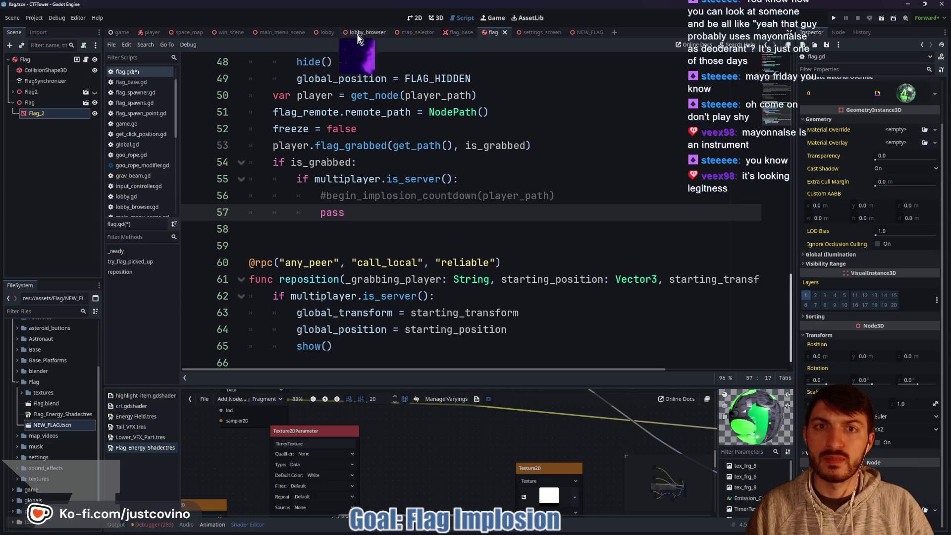
click(151, 32)
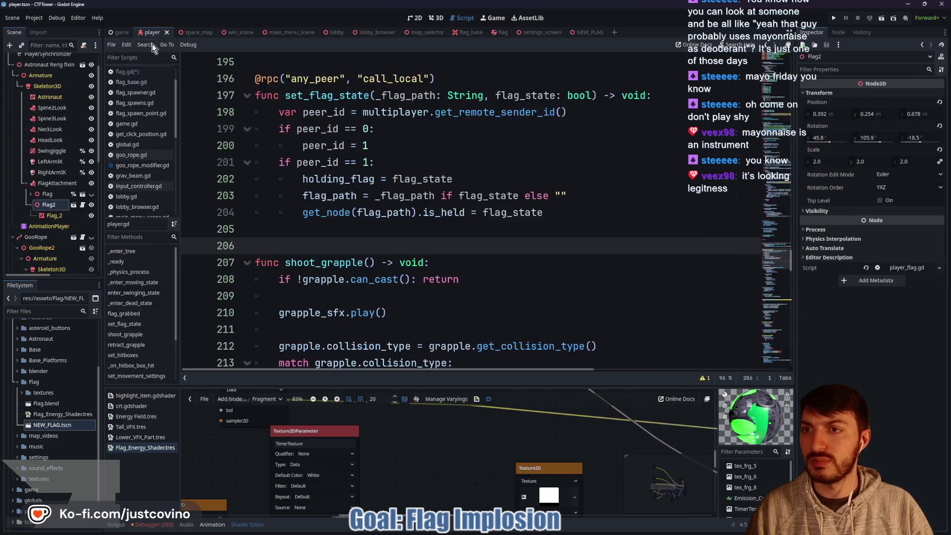
- Paste the copied implosion countdown functions into player_flag.gd below extends Node3D
click(82, 205)
key(Return)
key(Return)
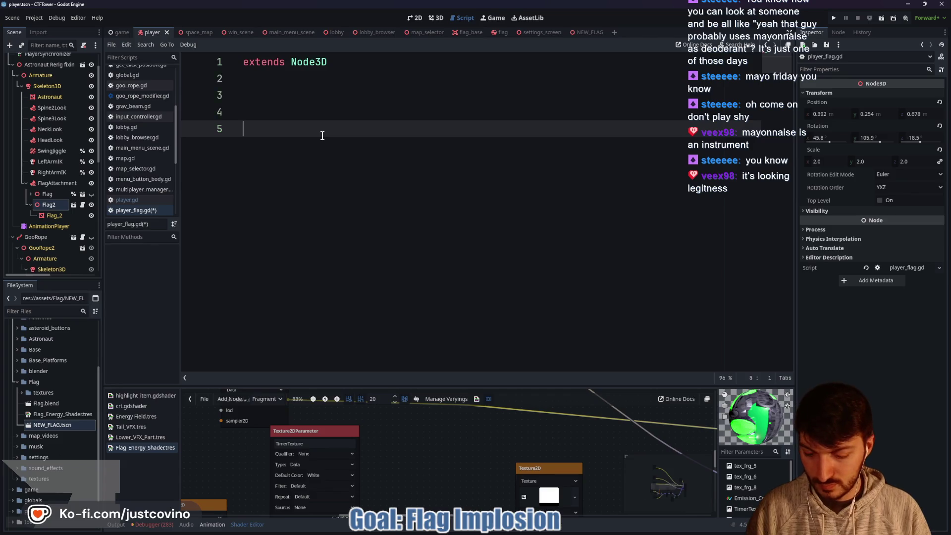
key(ctrl+v)
scroll(341, 213, up, 2)
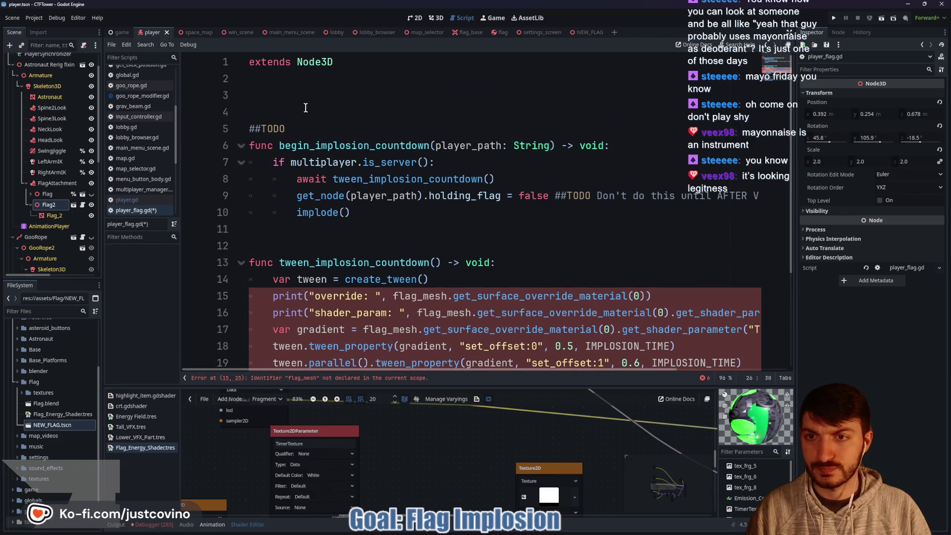
click(276, 84)
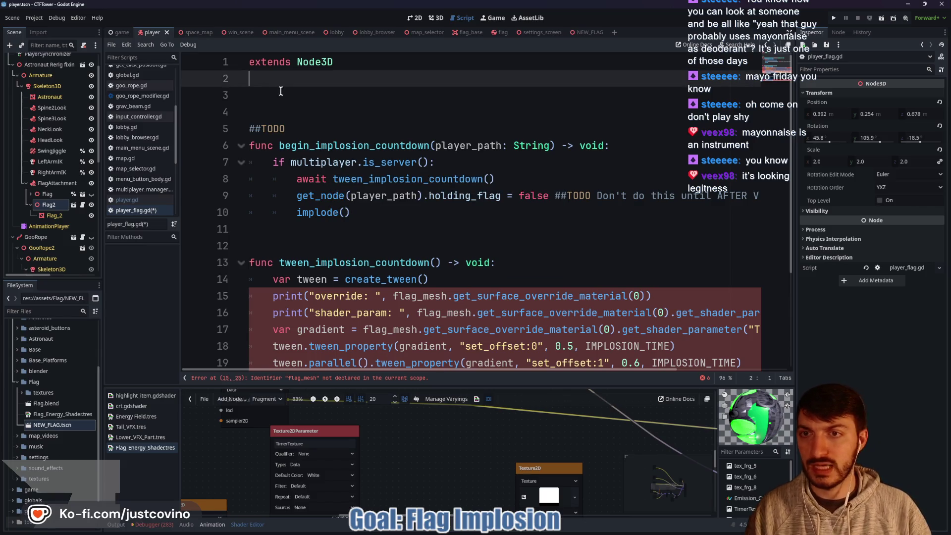
key(Return)
text(@onready var flag-)
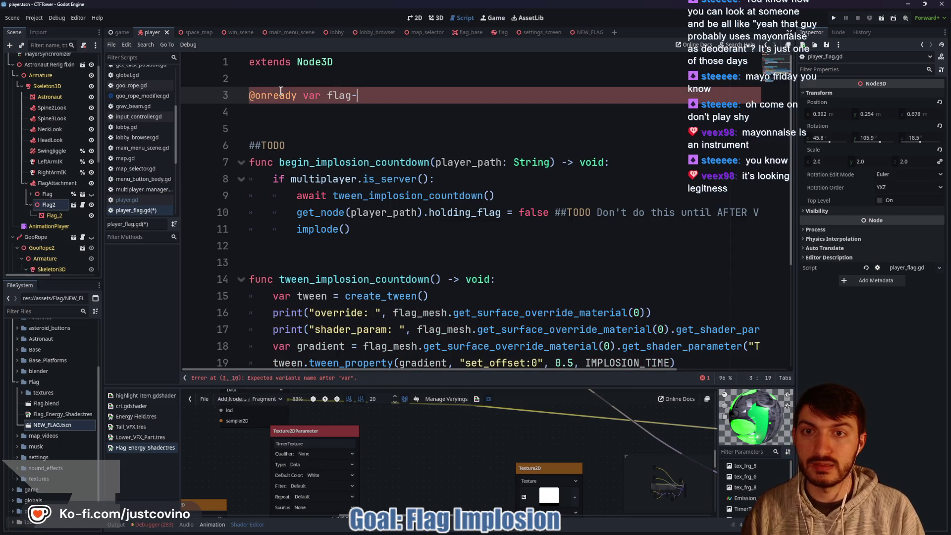
key(BackSpace)
text(_mes)
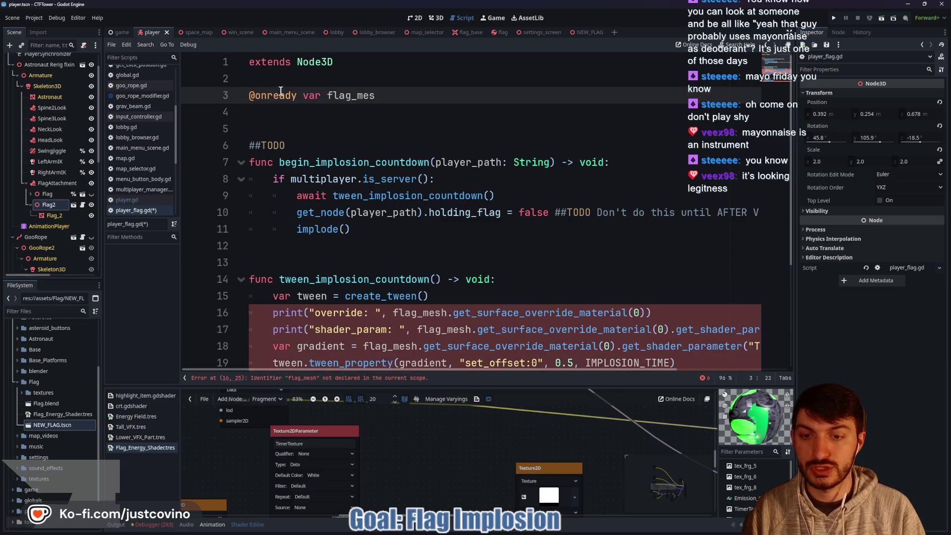
text(h: MeshInstance)
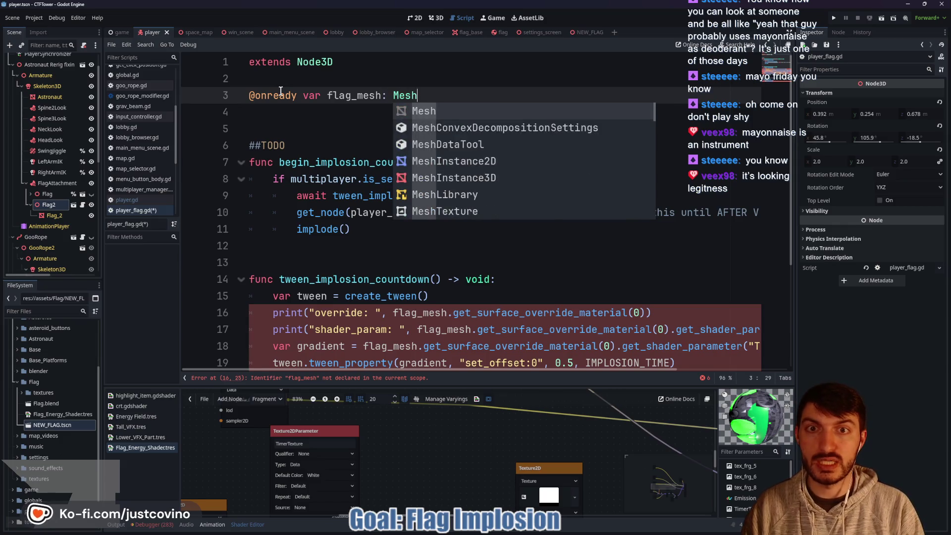
key(Down)
key(Return)
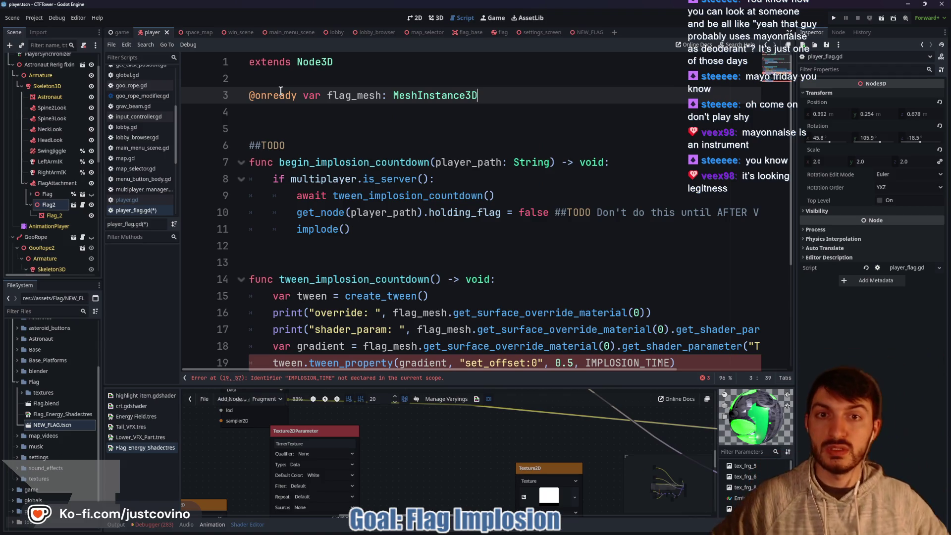
text(= $)
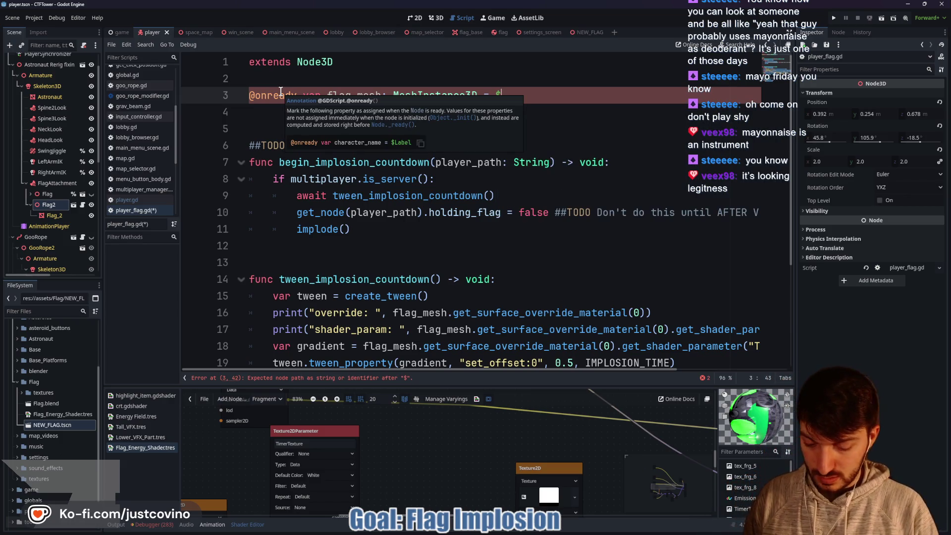
text(Flag)
key(BackSpace)
key(BackSpace)
key(BackSpace)
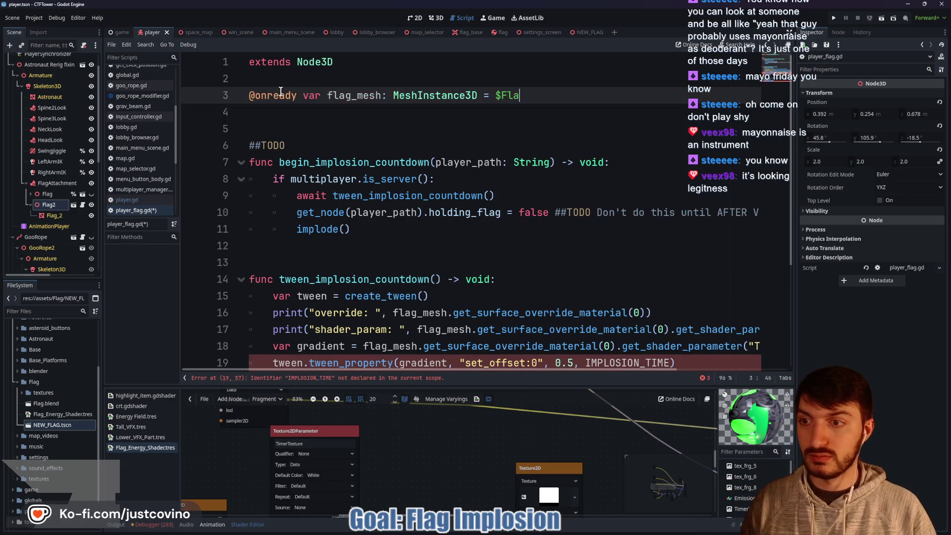
key(BackSpace)
key(BackSpace)
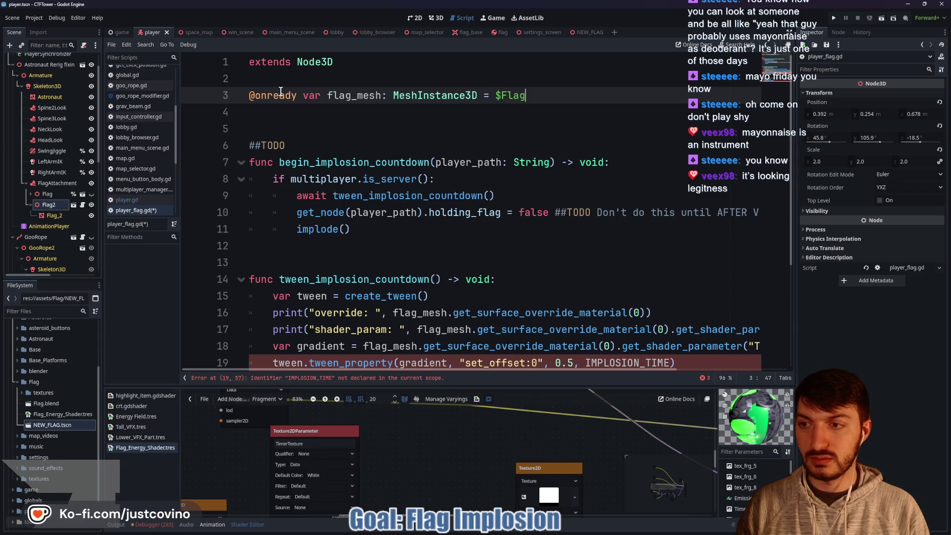
text(2)
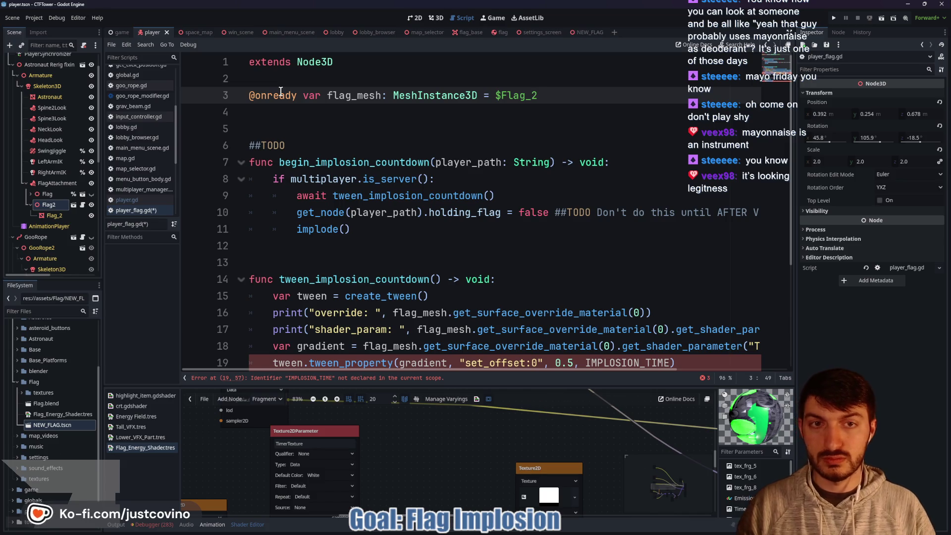
- Add const IMPLOSION_TIME: float = 30.0 below the flag_mesh line
key(Return)
key(Return)
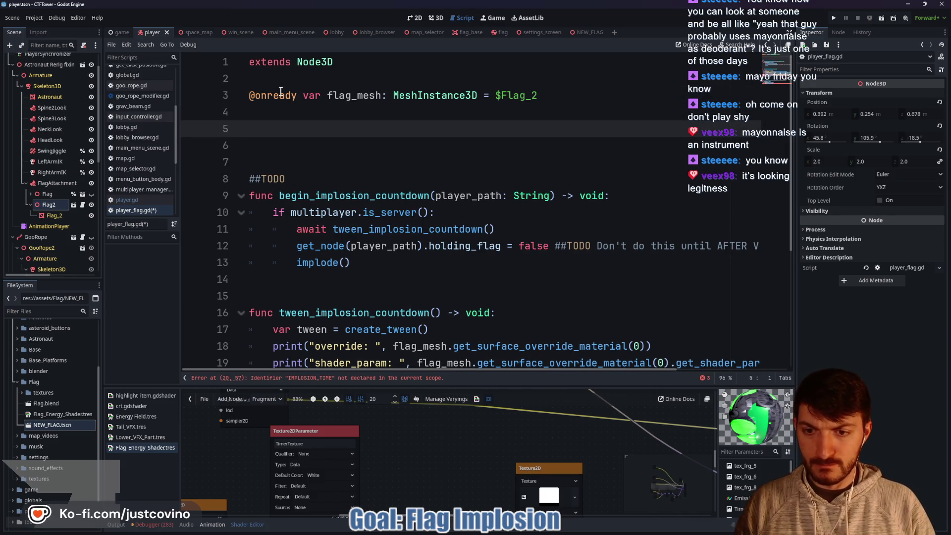
text(const IMPLOSION_TIME: )
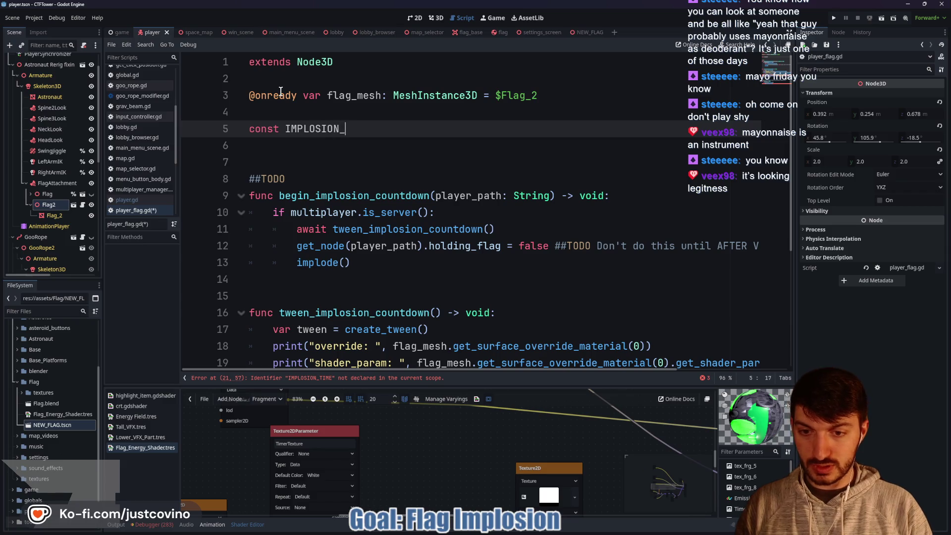
text(float = 30.0)
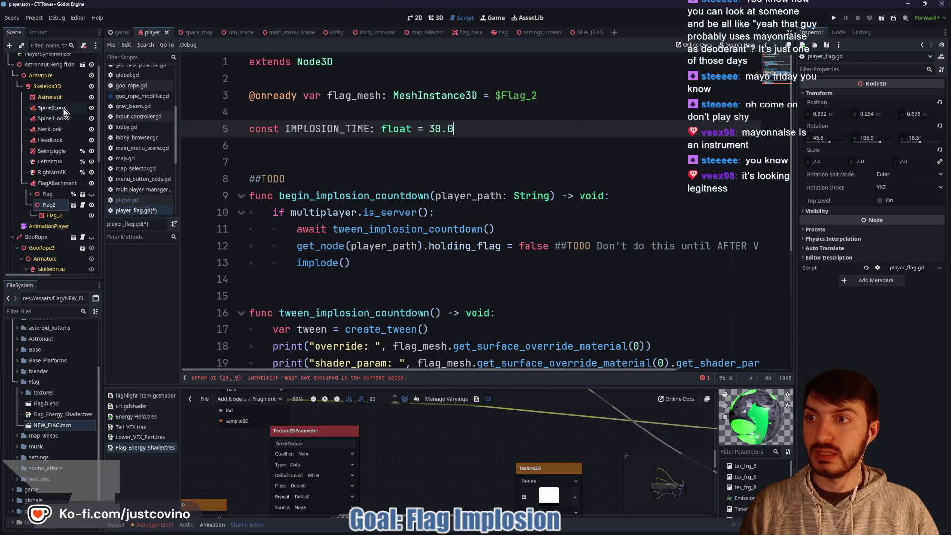
scroll(78, 66, up, 3)
- Open global.gd and declare var map: Map after selected_backend
click(82, 59)
scroll(341, 163, up, 20)
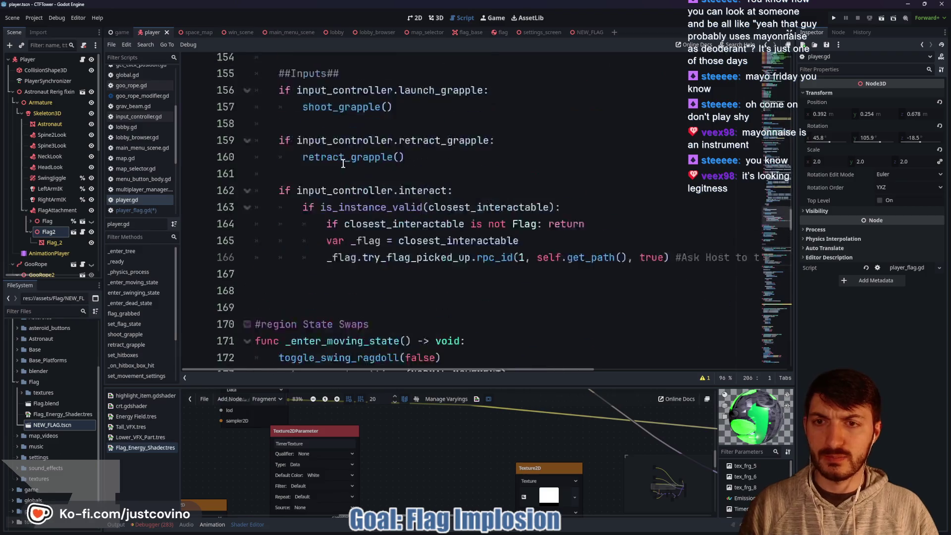
scroll(343, 165, up, 20)
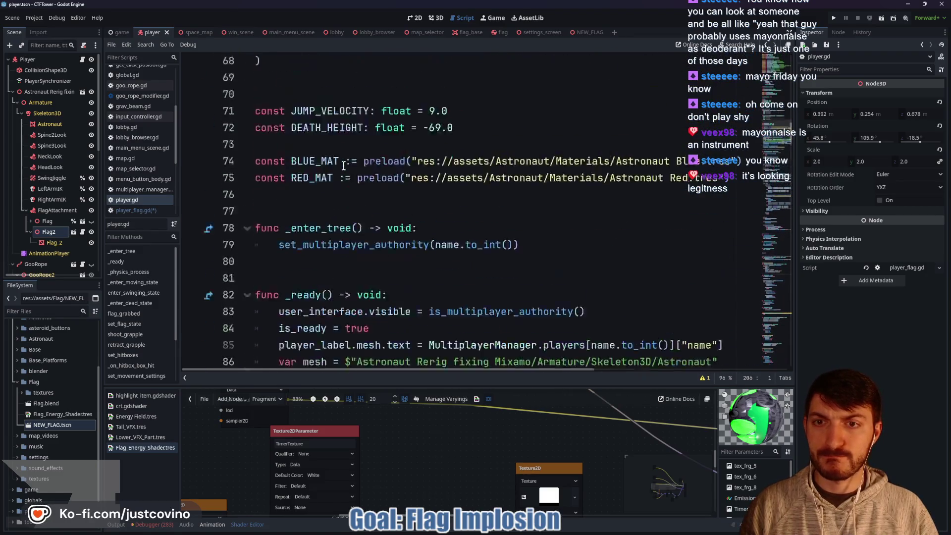
key(ctrl+shift+Tab)
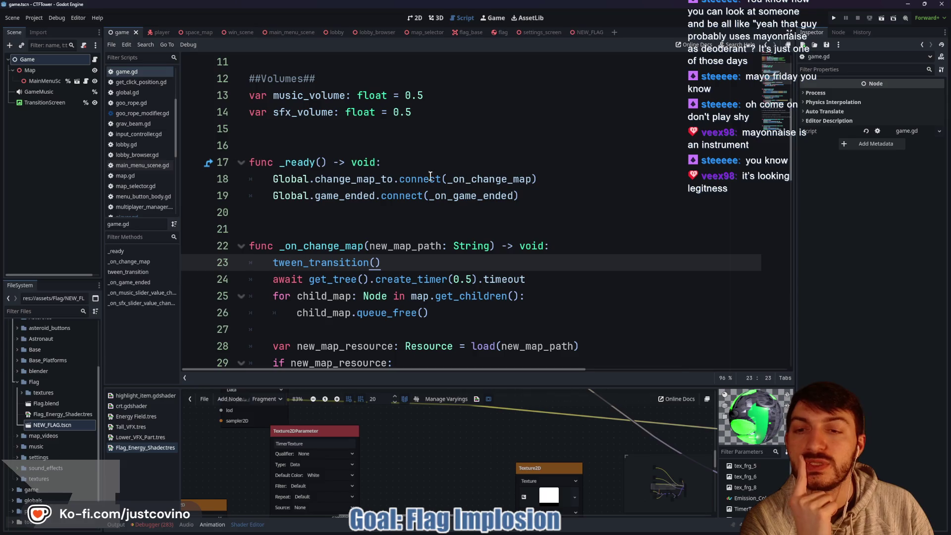
ctrl+click(291, 179)
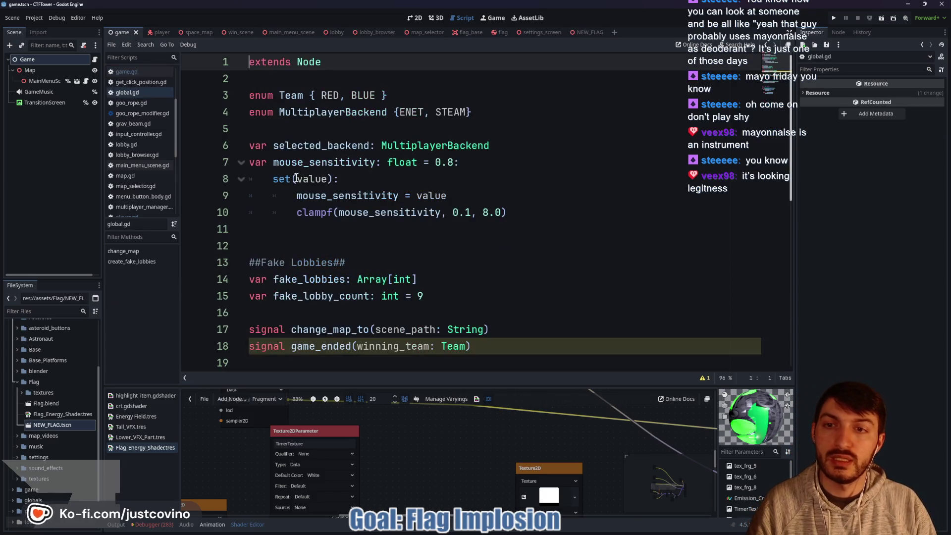
scroll(387, 183, down, 2)
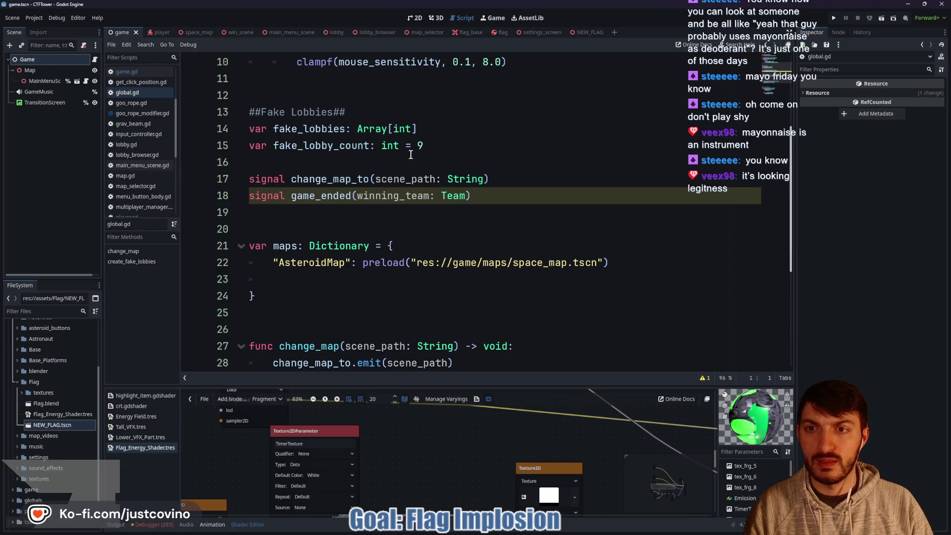
scroll(440, 151, up, 3)
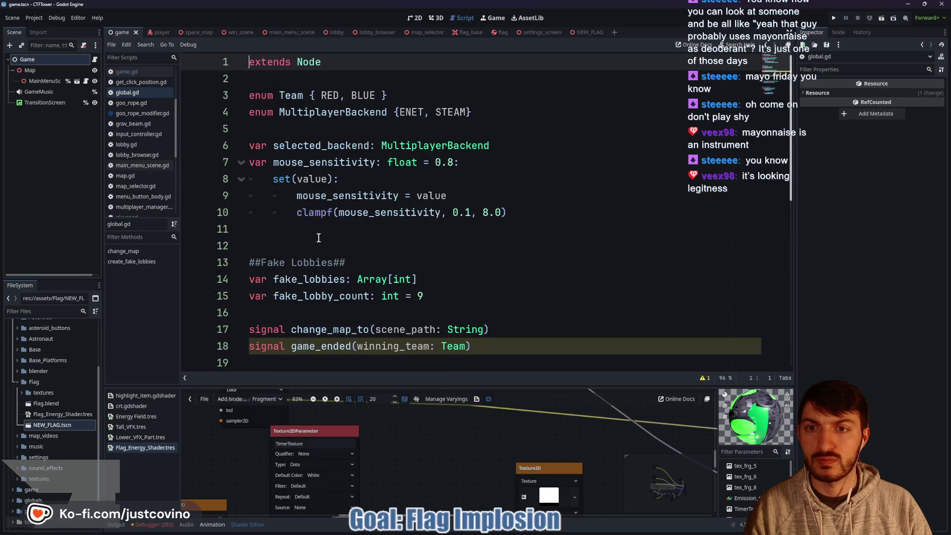
click(286, 132)
click(527, 151)
key(Return)
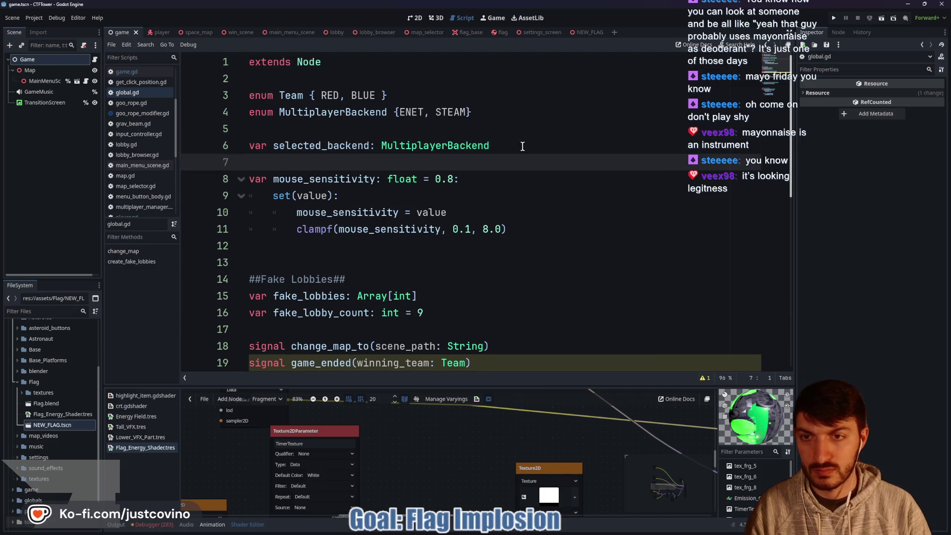
text(var map: Map)
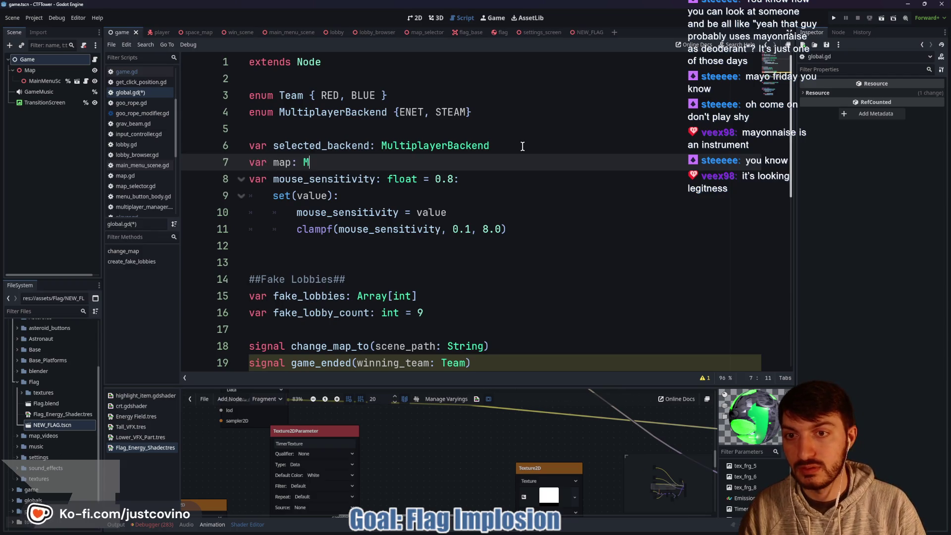
key(Escape)
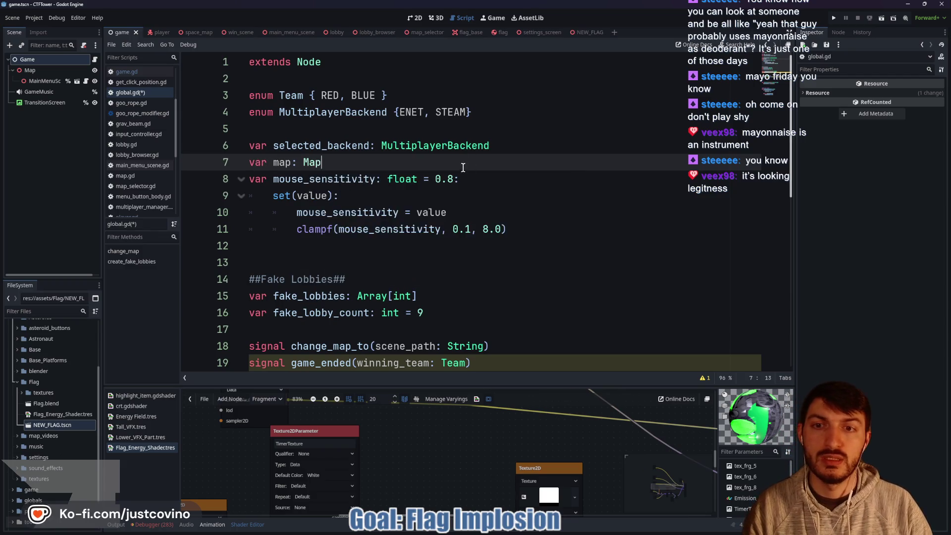
- Add map = get_node(scene_path) inside change_map and save global.gd
scroll(320, 166, down, 7)
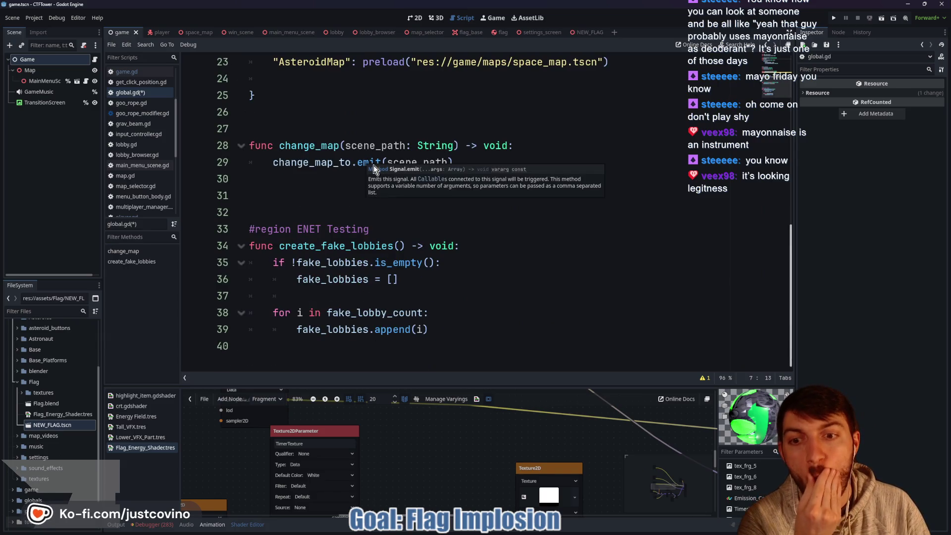
click(473, 163)
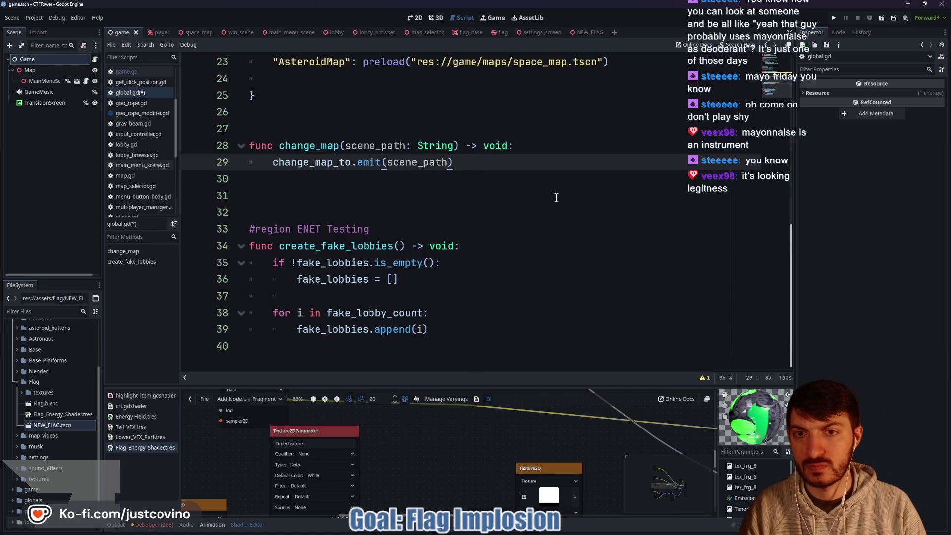
key(Return)
text(map)
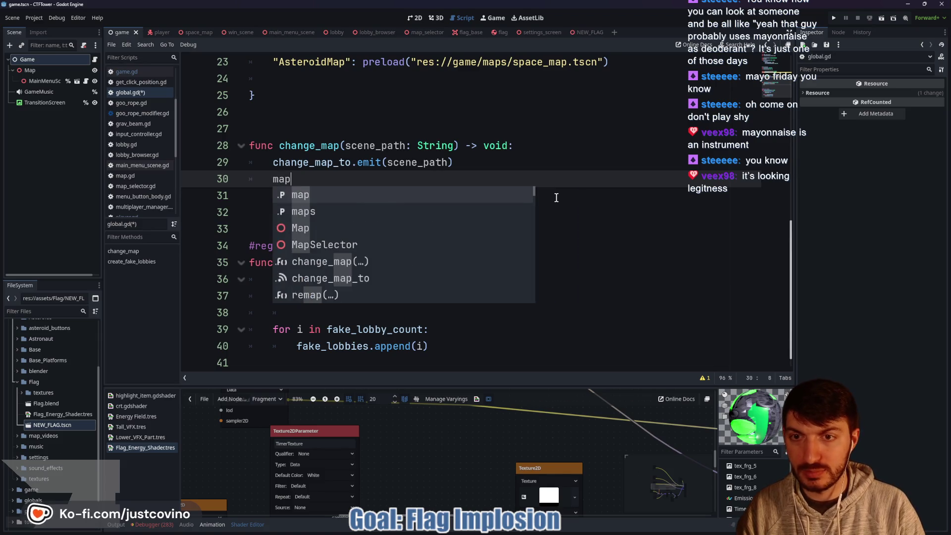
text( = scne)
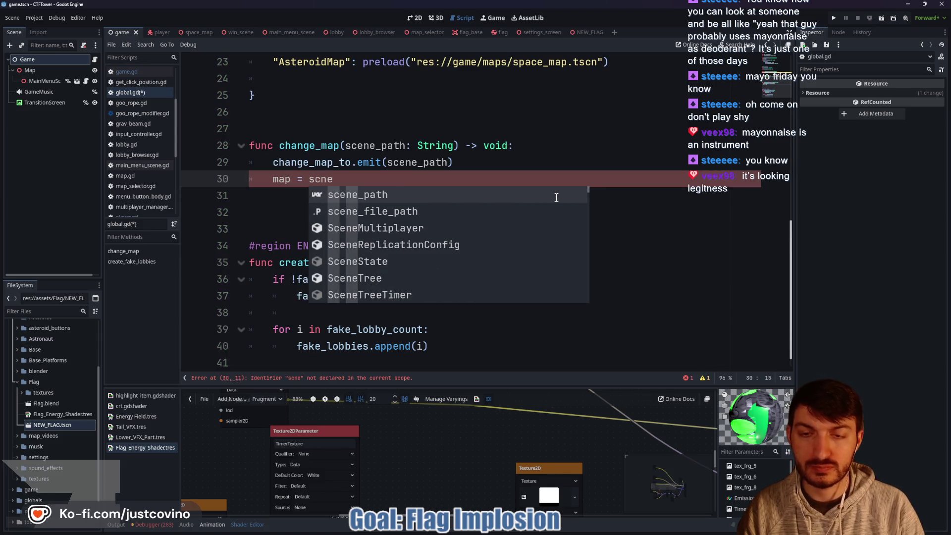
key(Return)
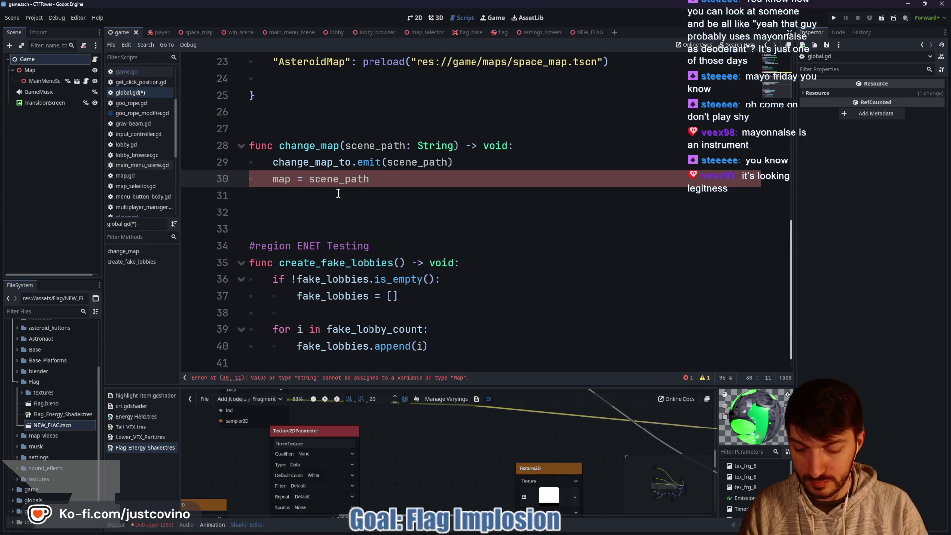
text(get_node()
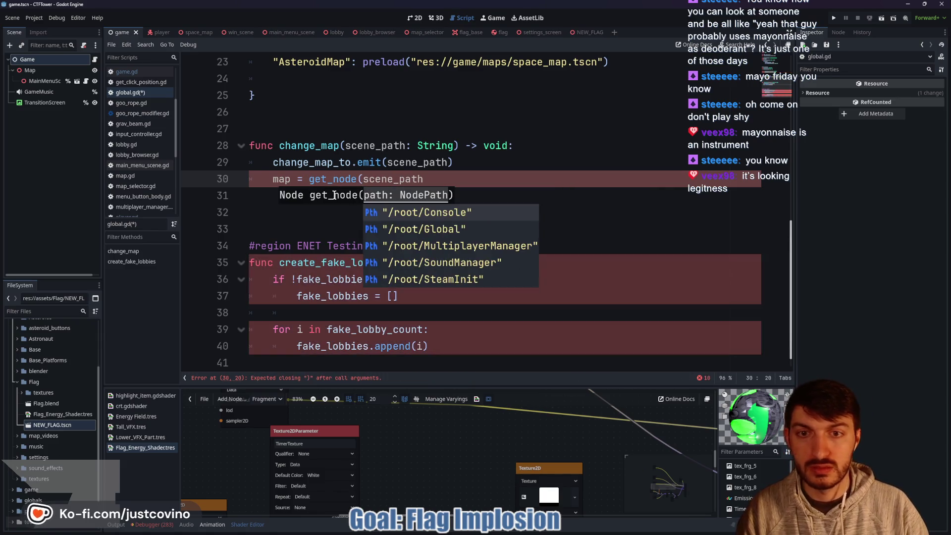
click(448, 175)
key(ctrl+s)
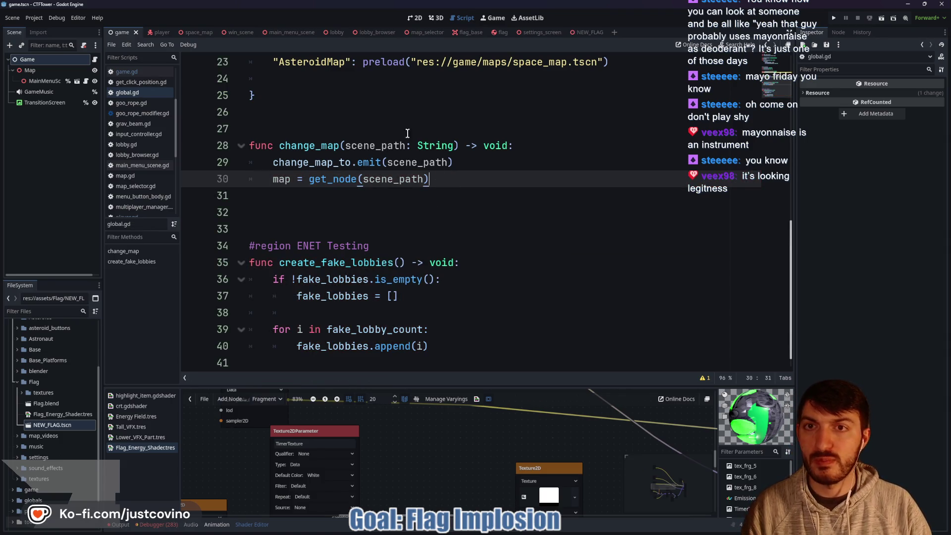
click(152, 33)
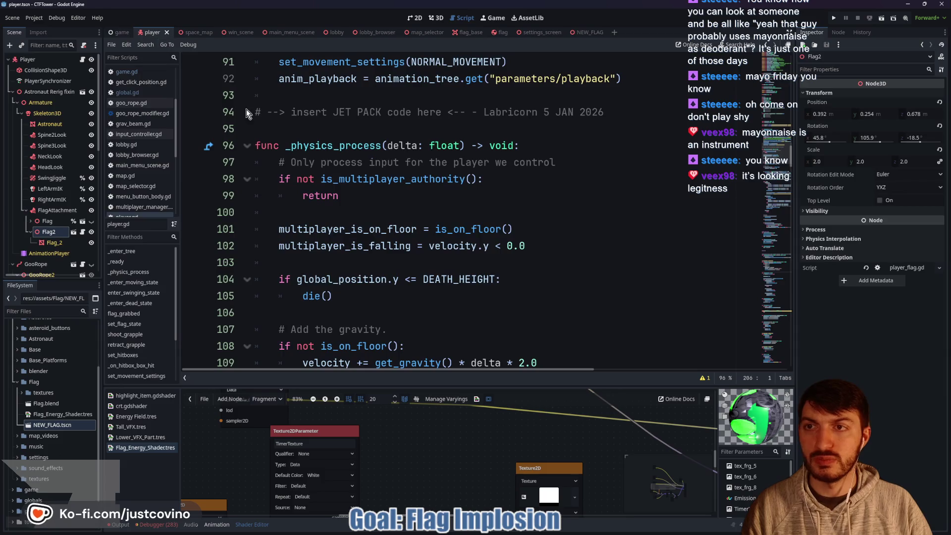
- Prefix map with Global. on line 29 of player_flag.gd and save
click(82, 232)
scroll(375, 194, up, 4)
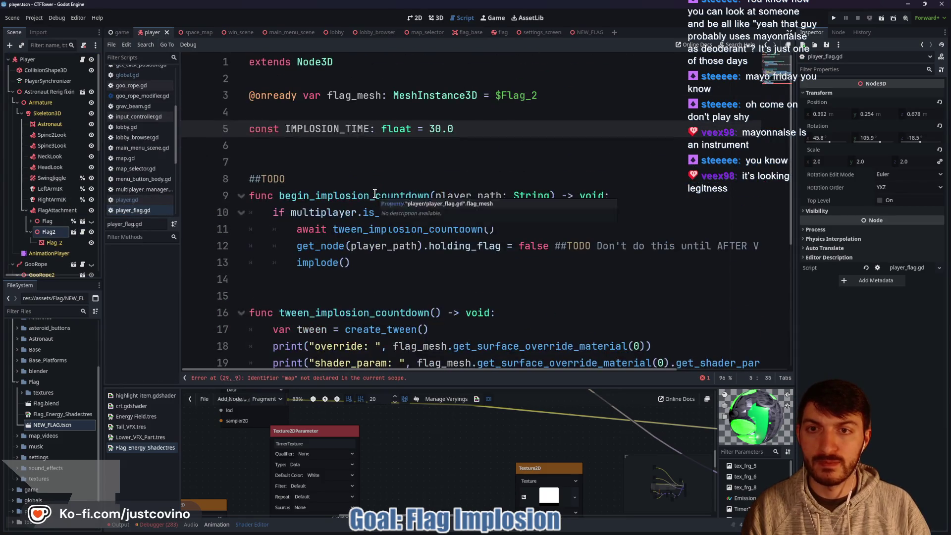
scroll(364, 183, down, 4)
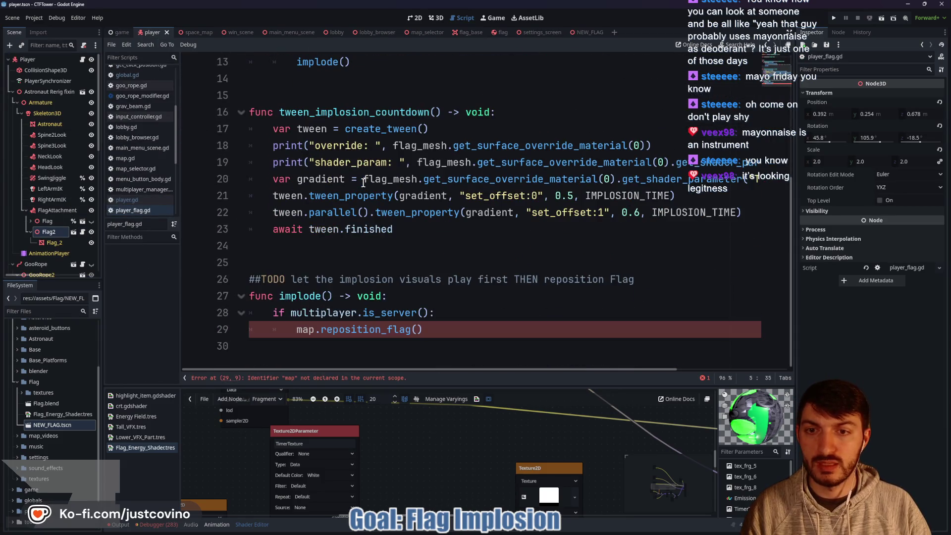
click(310, 329)
text(Global.)
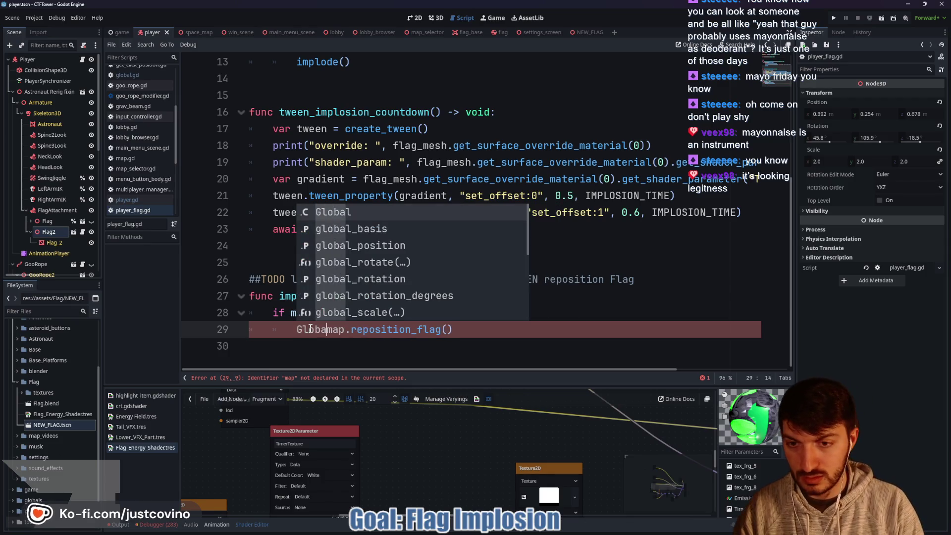
click(494, 324)
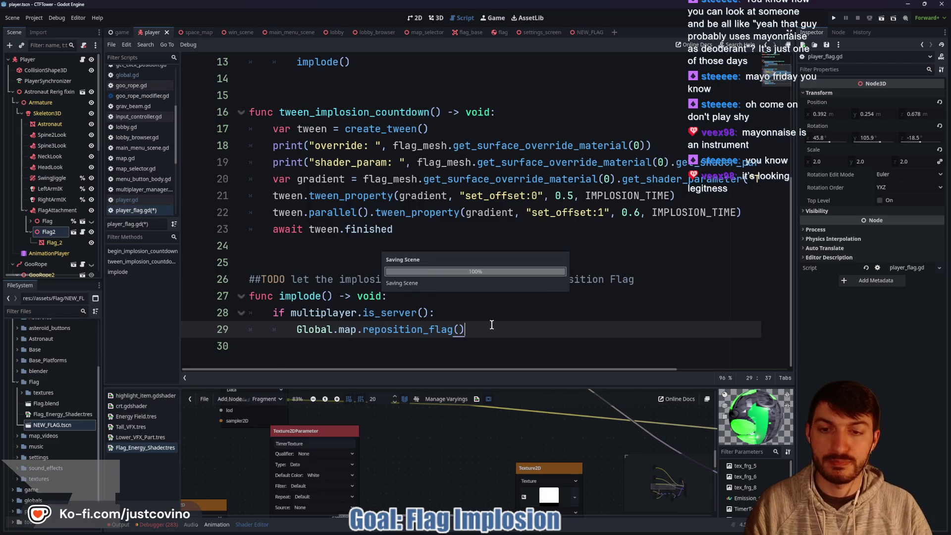
key(ctrl+s)
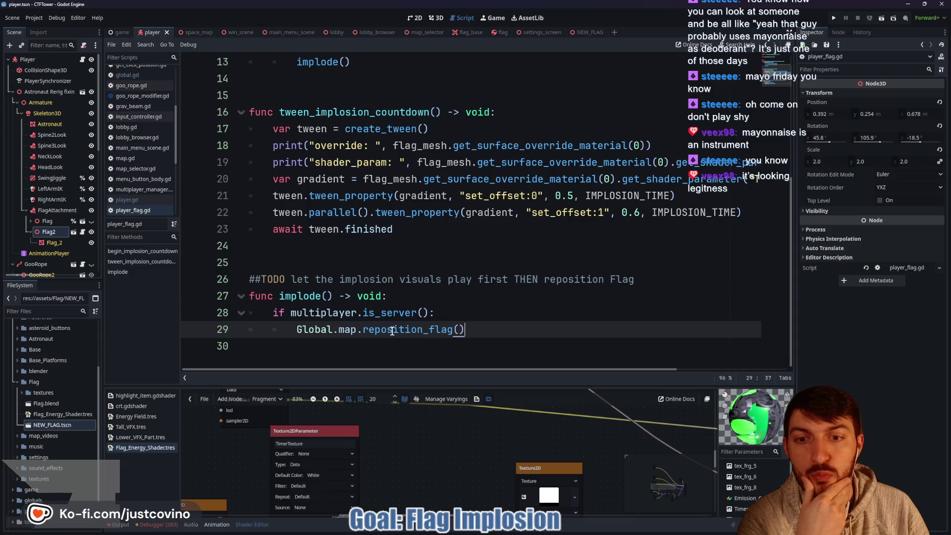
- Review player_flag.gd and select the Flag_2 mesh node to inspect it
mouse_move(360, 333)
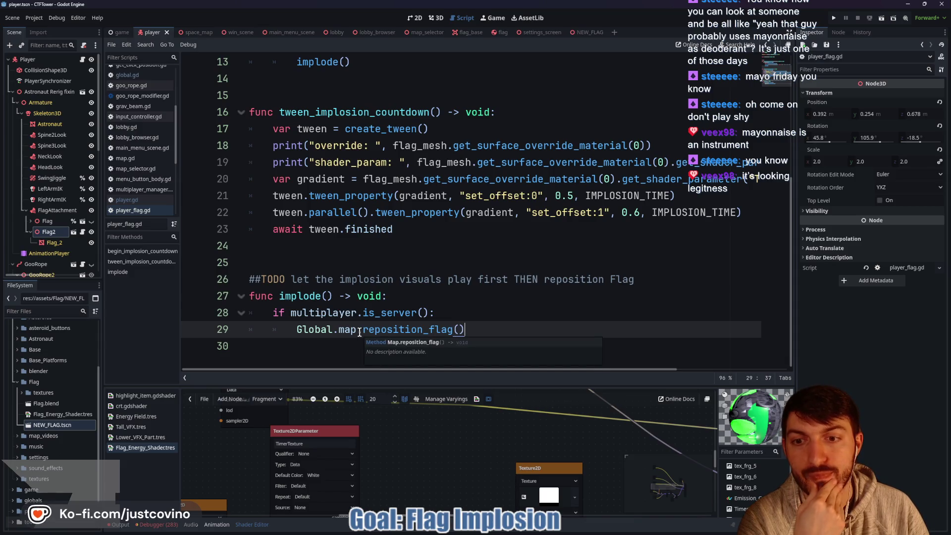
scroll(386, 294, up, 1)
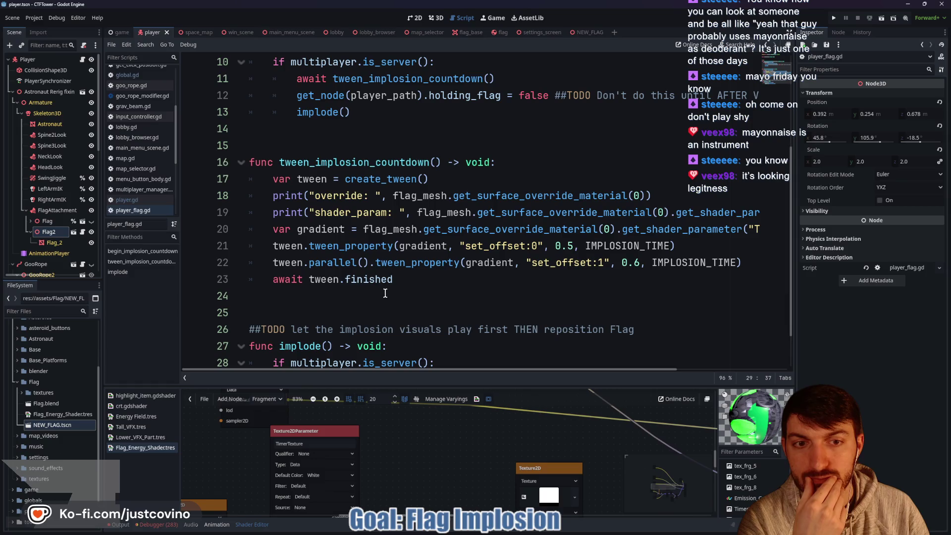
scroll(385, 294, up, 1)
scroll(386, 294, up, 2)
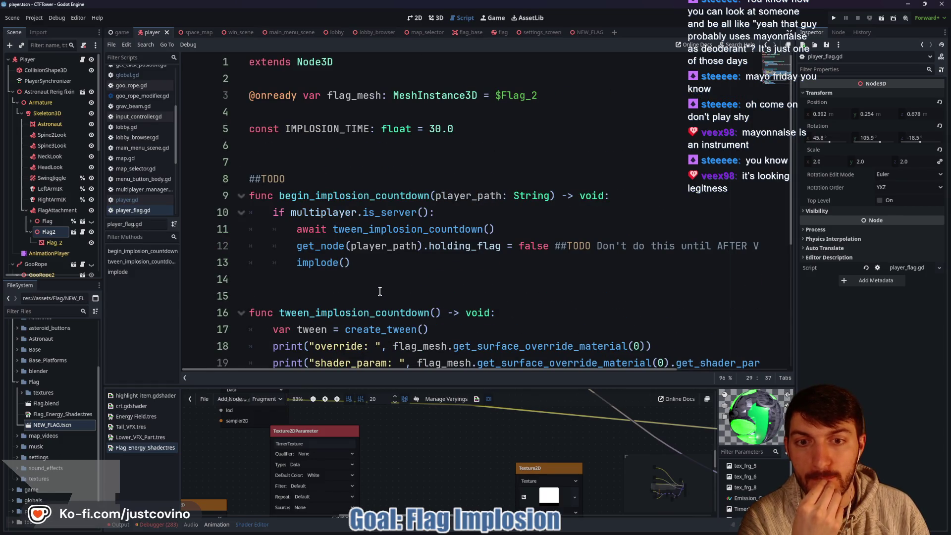
scroll(377, 290, down, 4)
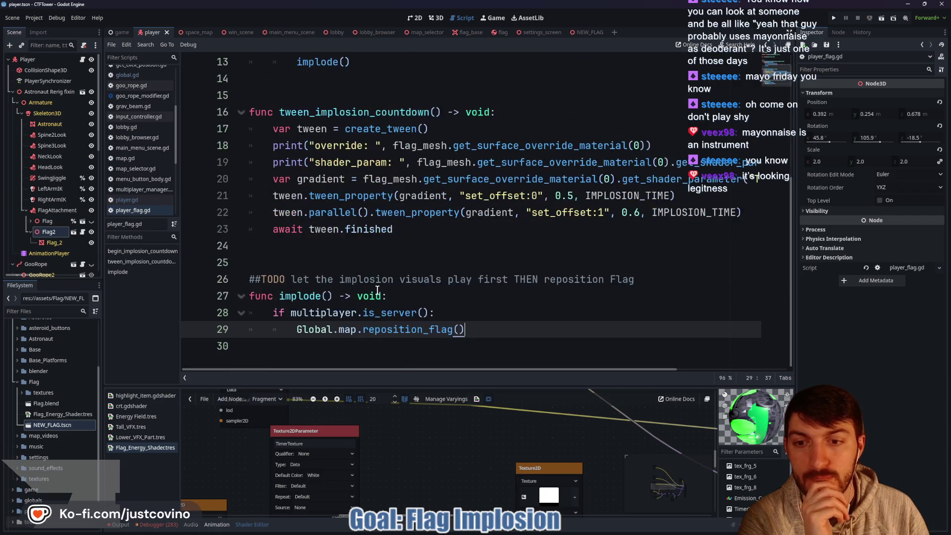
scroll(378, 290, up, 4)
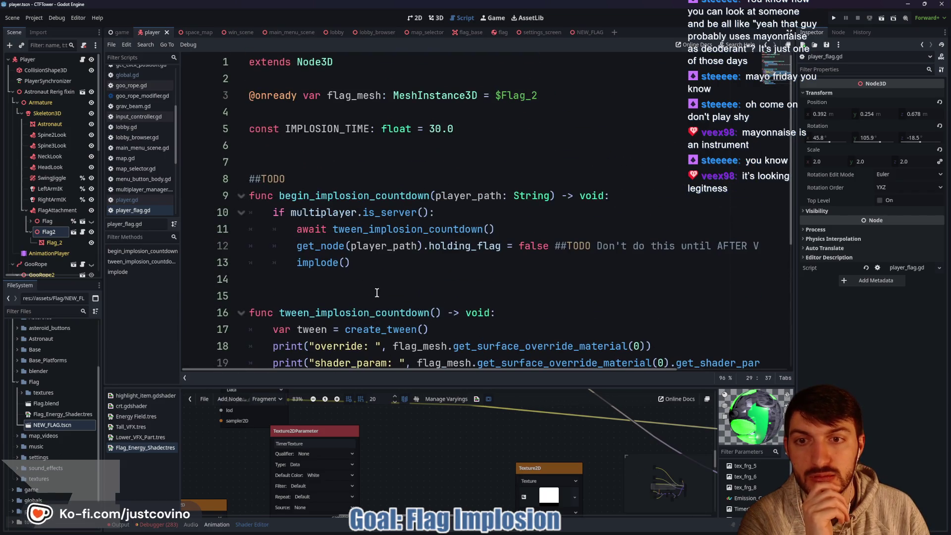
click(397, 167)
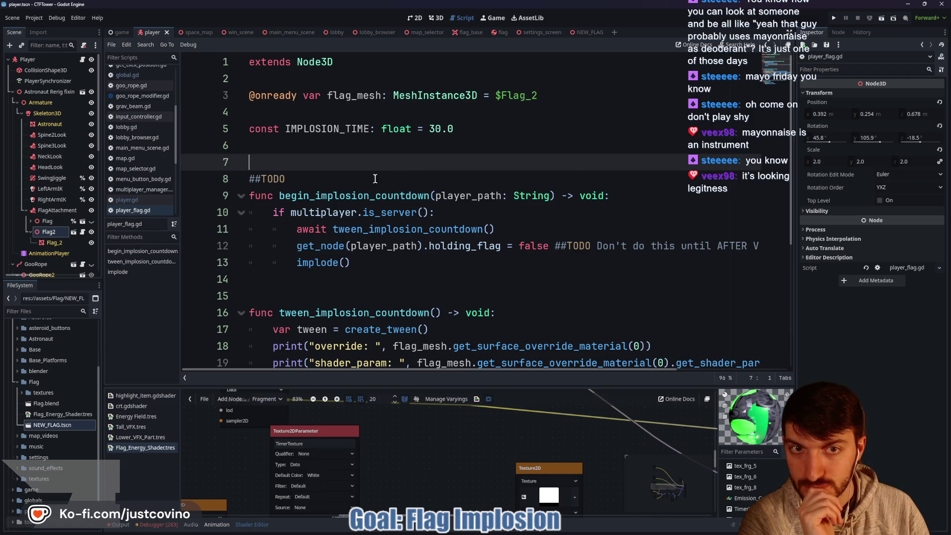
scroll(369, 175, down, 1)
scroll(366, 172, down, 1)
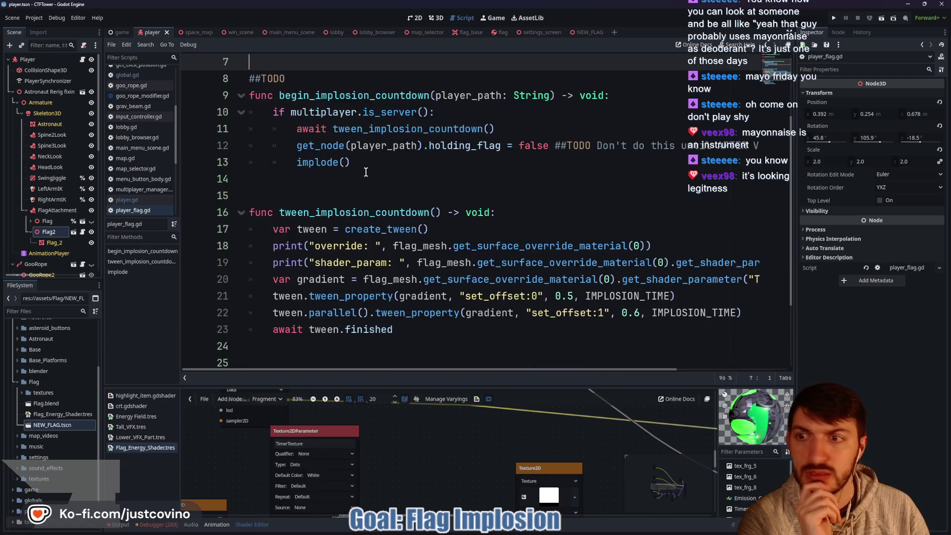
click(53, 242)
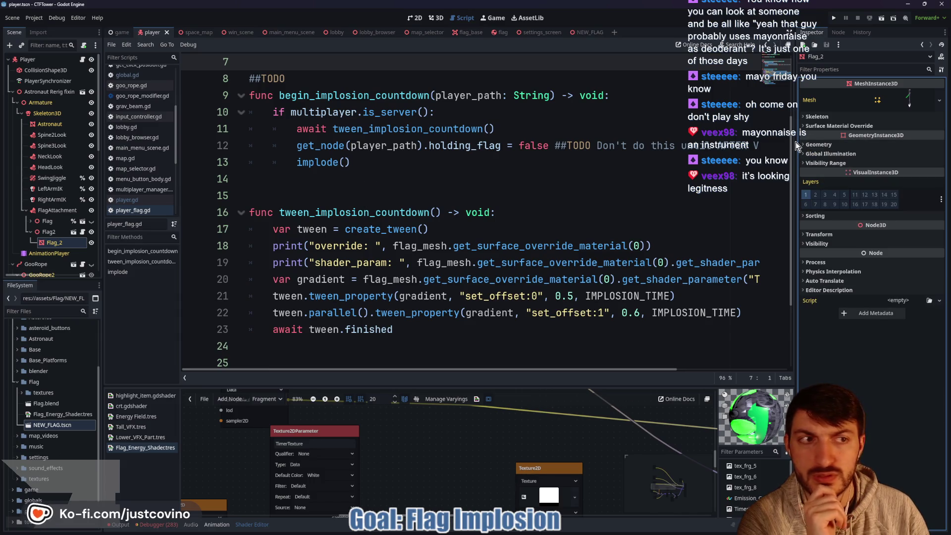
- Delete the two debug print lines in tween_implosion_countdown and save the script
scroll(391, 184, up, 3)
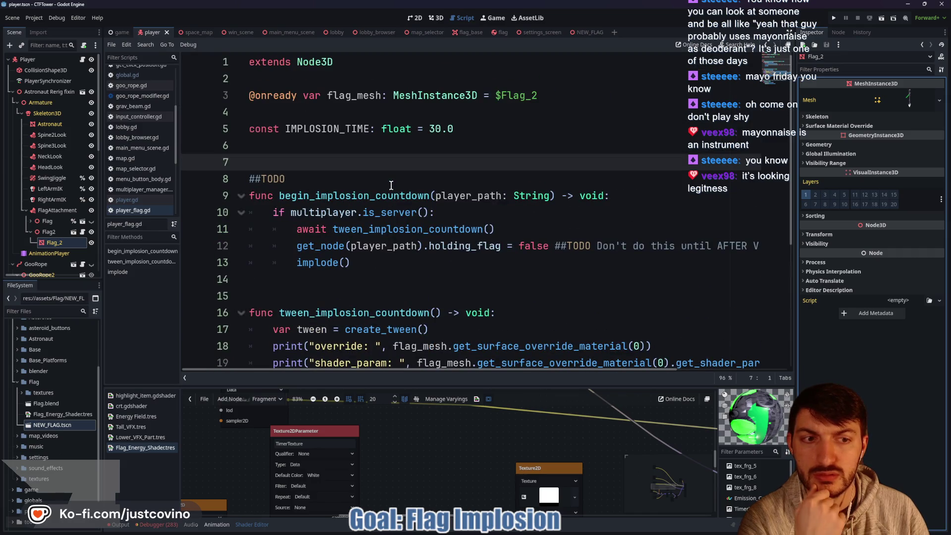
scroll(393, 190, down, 3)
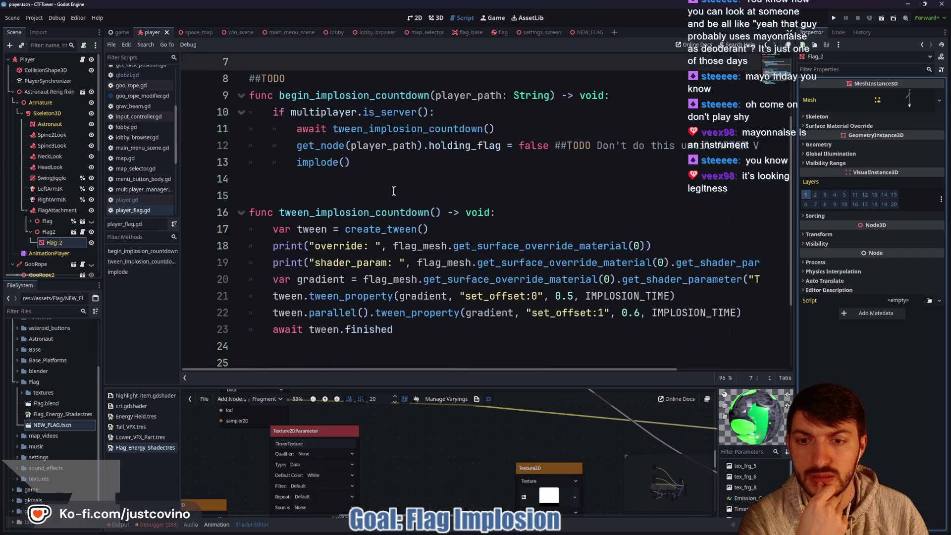
scroll(395, 191, down, 2)
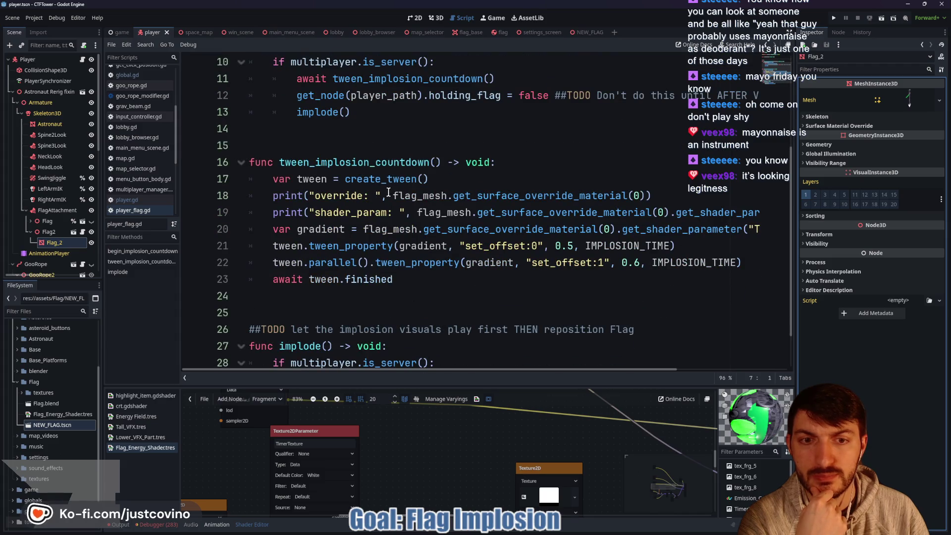
mouse_move(262, 198)
mouse_down()
mouse_move(268, 213)
mouse_move(770, 211)
mouse_up()
key(BackSpace)
key(BackSpace)
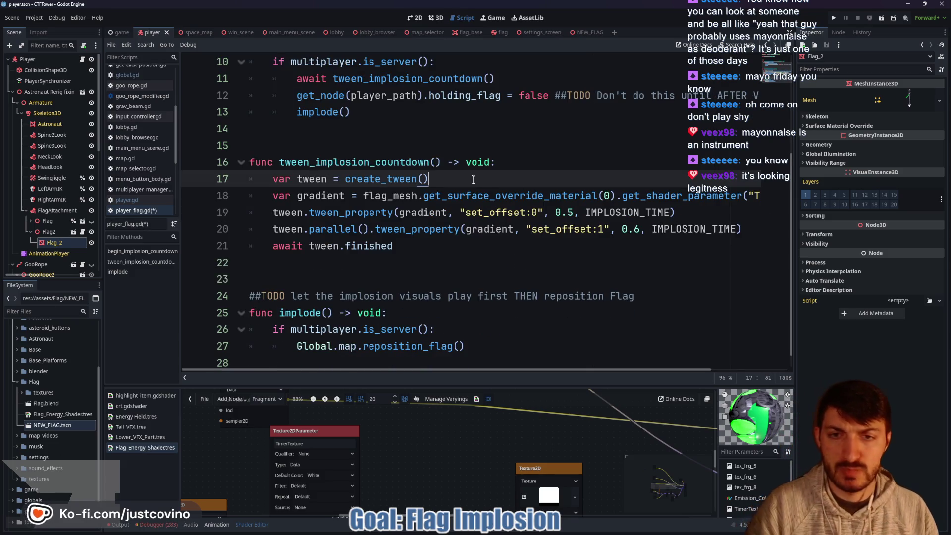
key(ctrl+s)
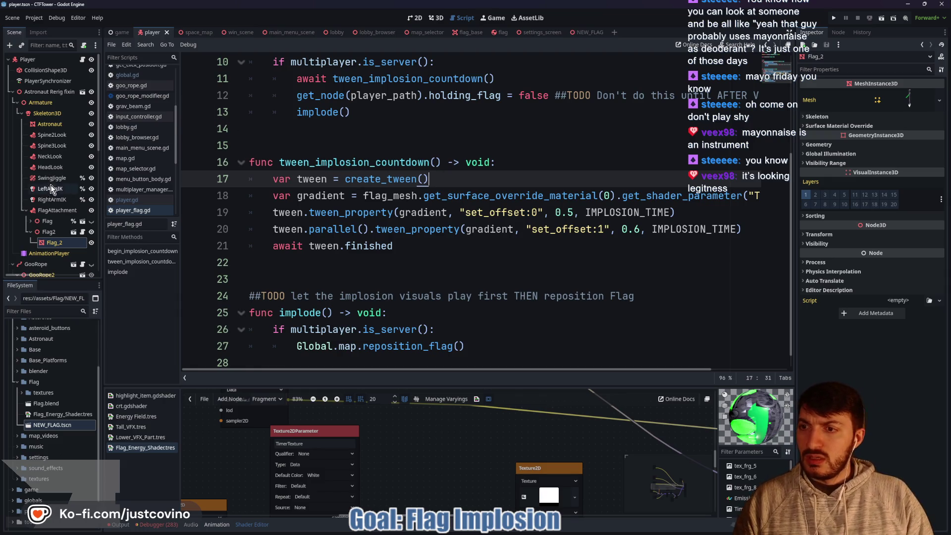
- Hide the Flag_2 mesh in the 3D view, then type #$Flag_ on player.gd line 24
click(435, 18)
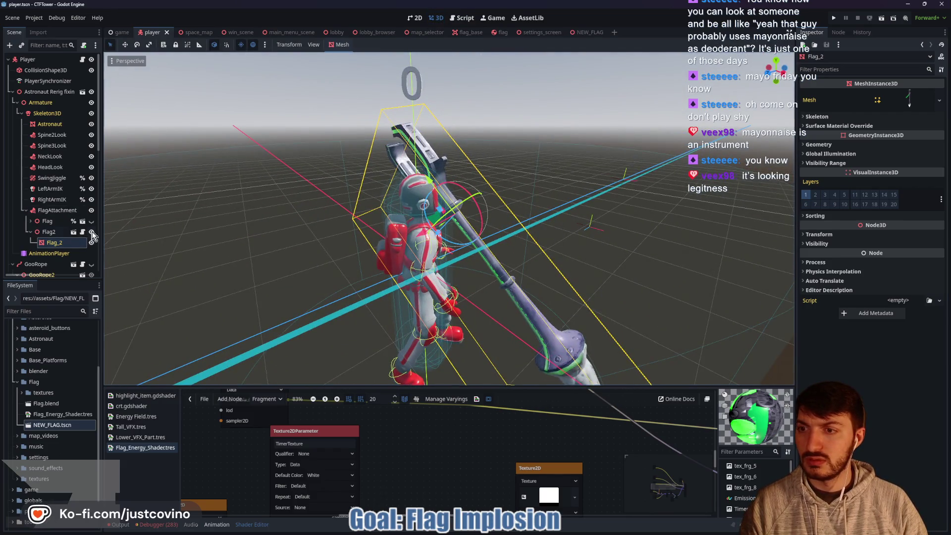
click(91, 233)
key(ctrl+F3)
scroll(360, 189, up, 20)
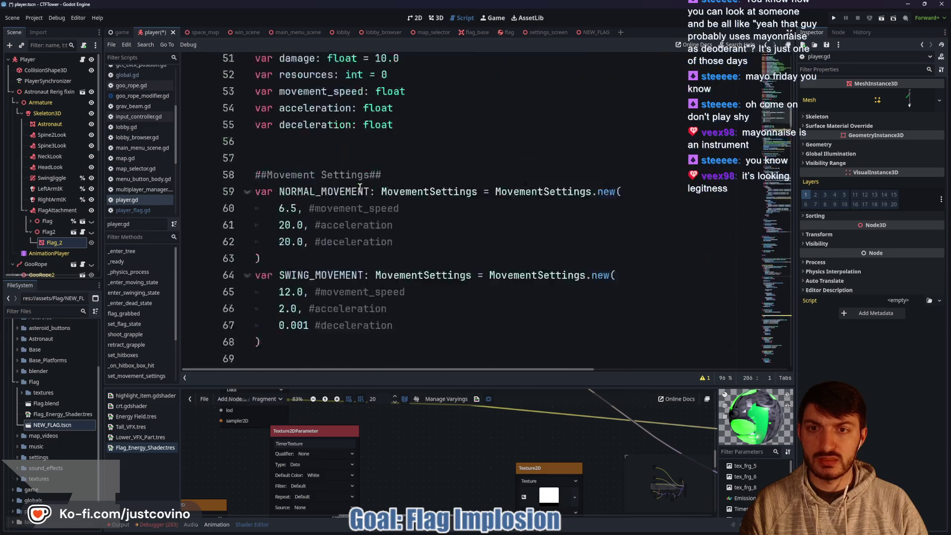
scroll(358, 189, down, 4)
scroll(358, 188, down, 7)
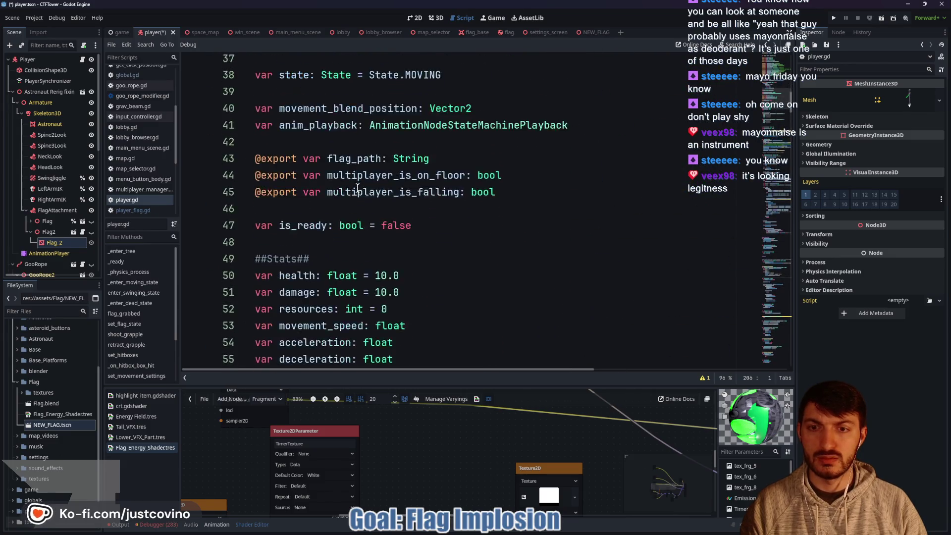
scroll(358, 188, up, 6)
scroll(357, 189, up, 7)
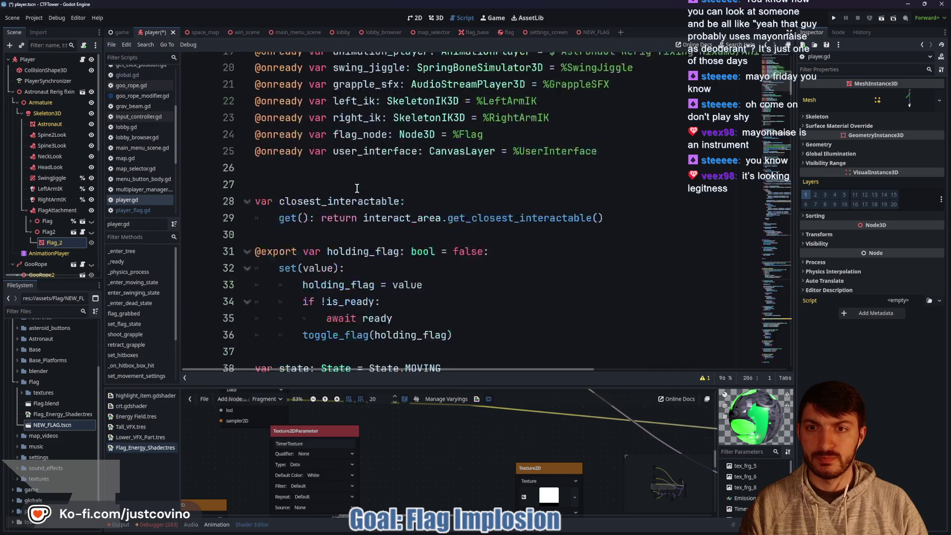
click(499, 295)
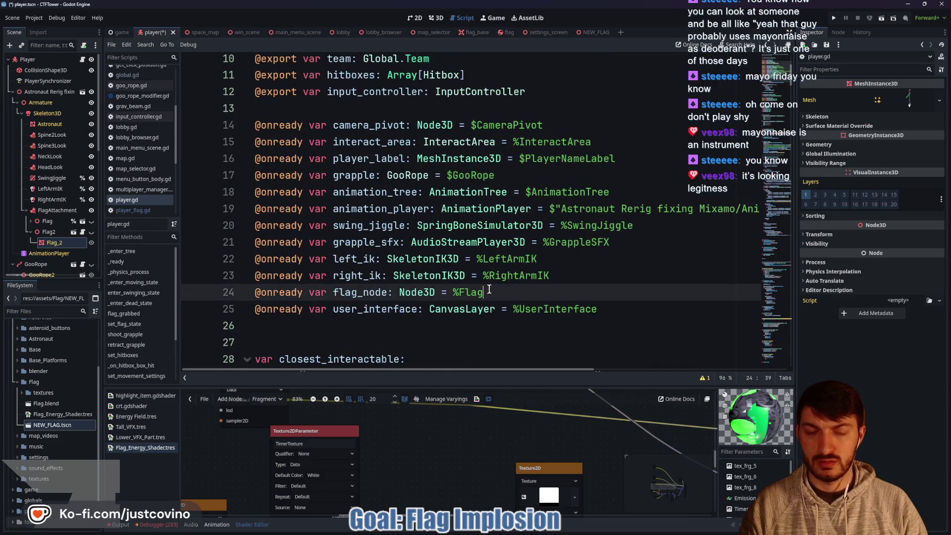
text(#)
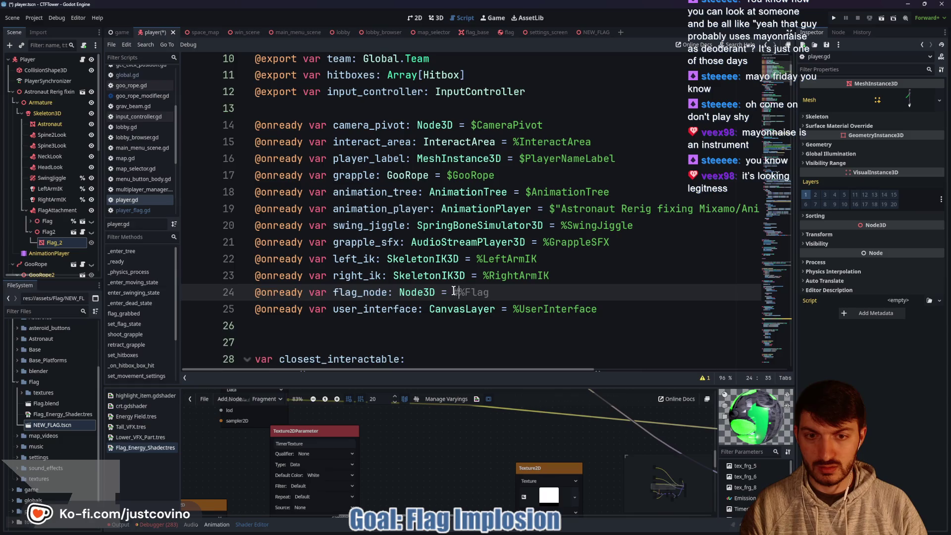
text($Flag_)
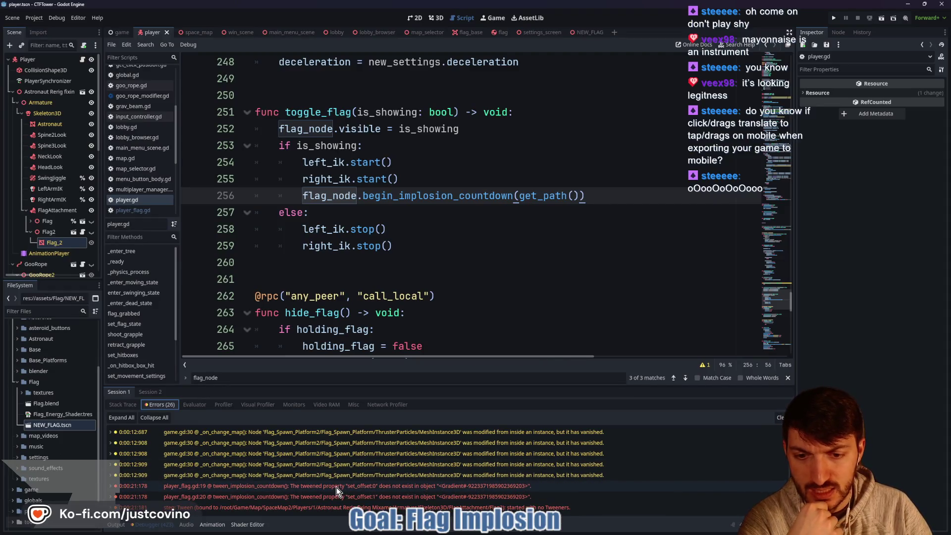
- Jump from the set_offset debugger error to line 19 and select the :0 index
mouse_move(337, 489)
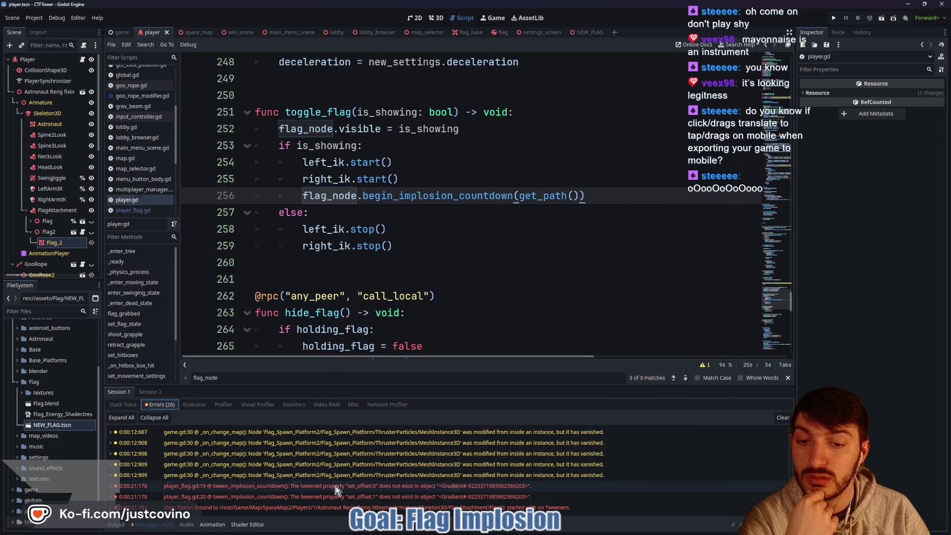
click(336, 490)
click(538, 195)
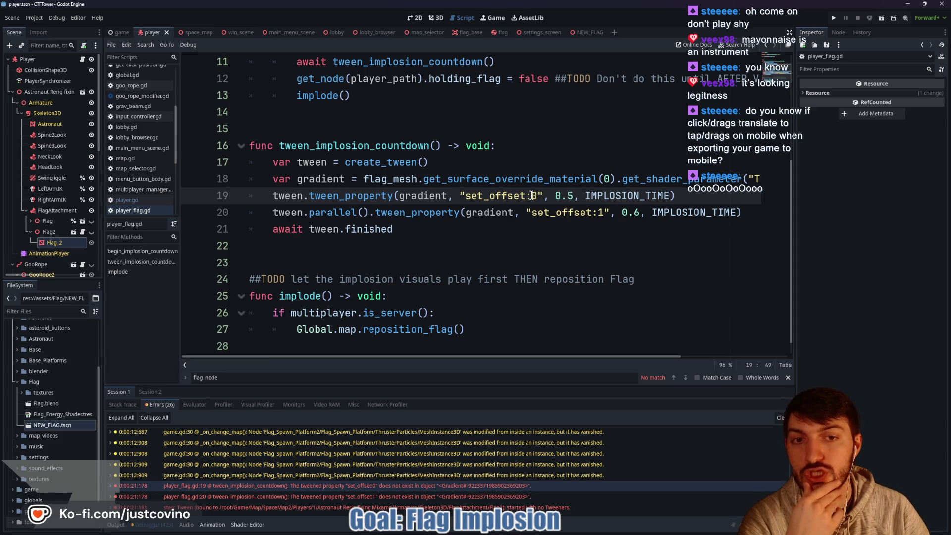
drag(537, 199, 526, 197)
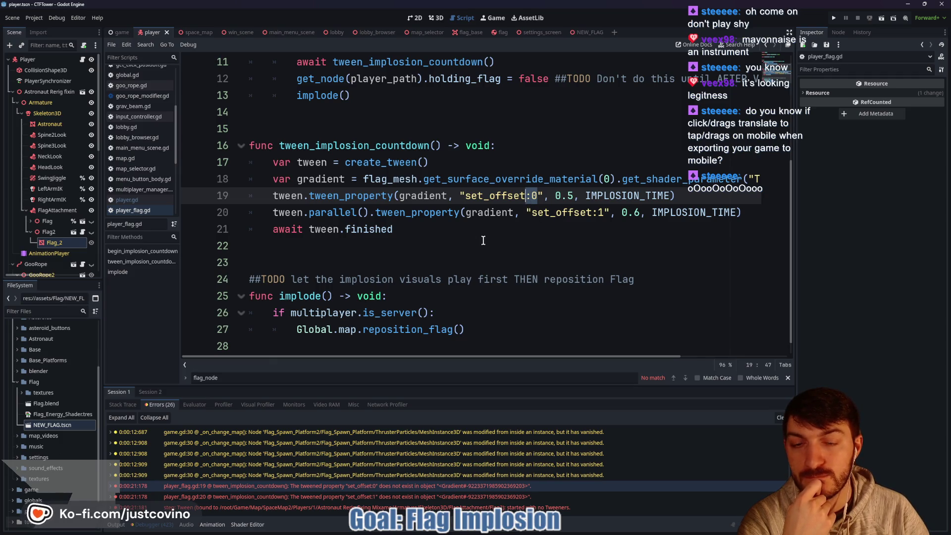
- Search the Godot docs for set_offset
click(512, 531)
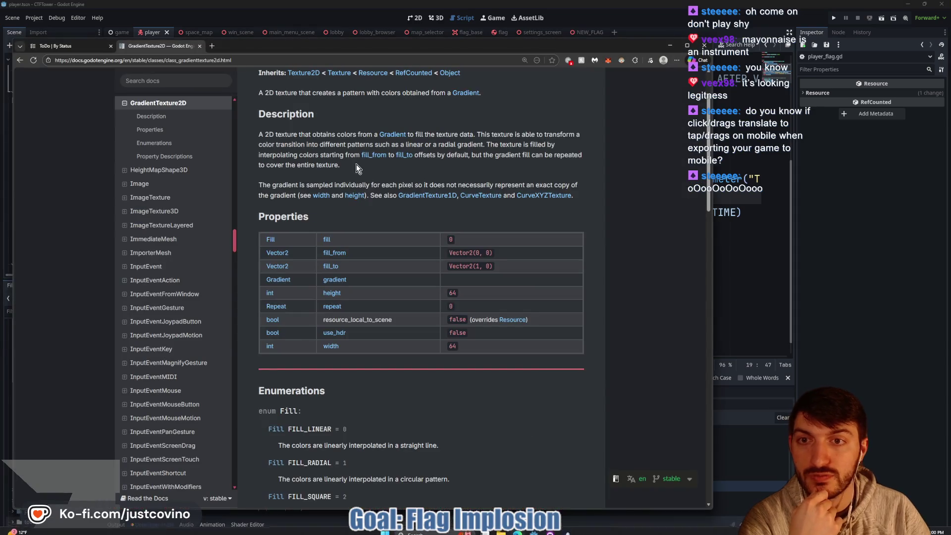
scroll(171, 96, up, 2)
click(161, 81)
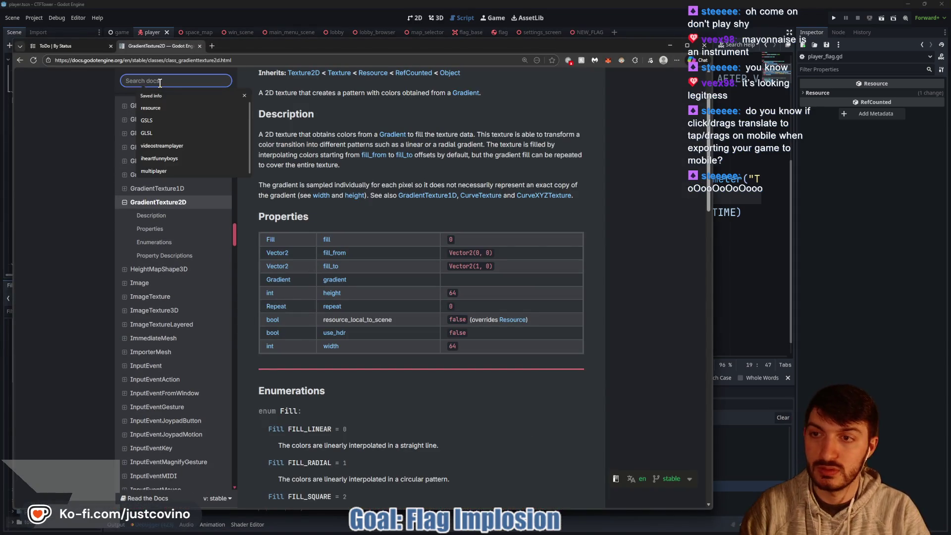
text(set_offsets)
scroll(160, 148, up, 10)
click(158, 200)
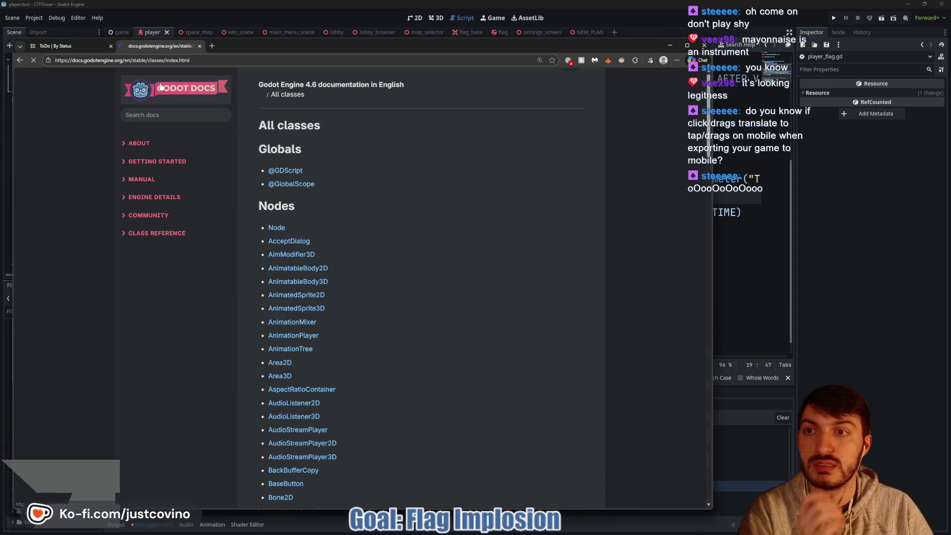
click(185, 113)
text(ste_)
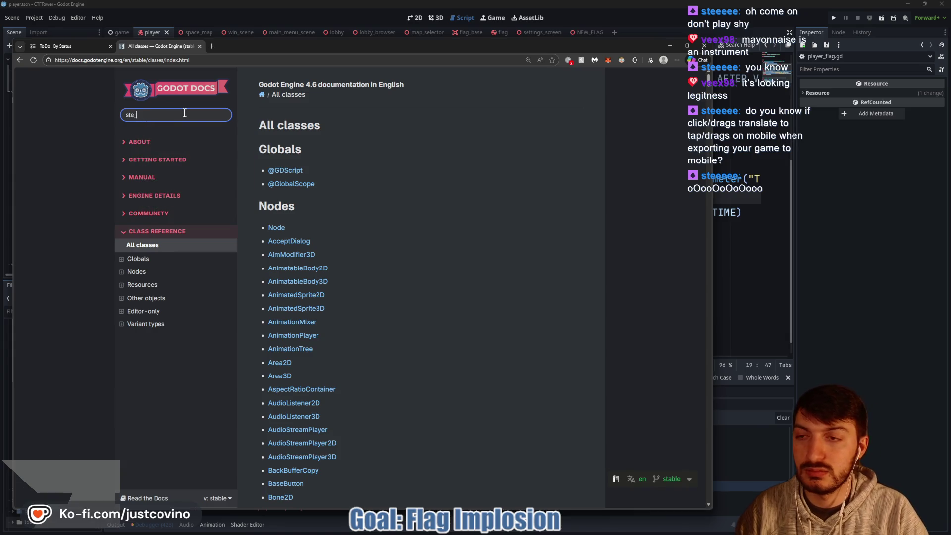
key(BackSpace)
key(BackSpace)
key(BackSpace)
text(set_offset)
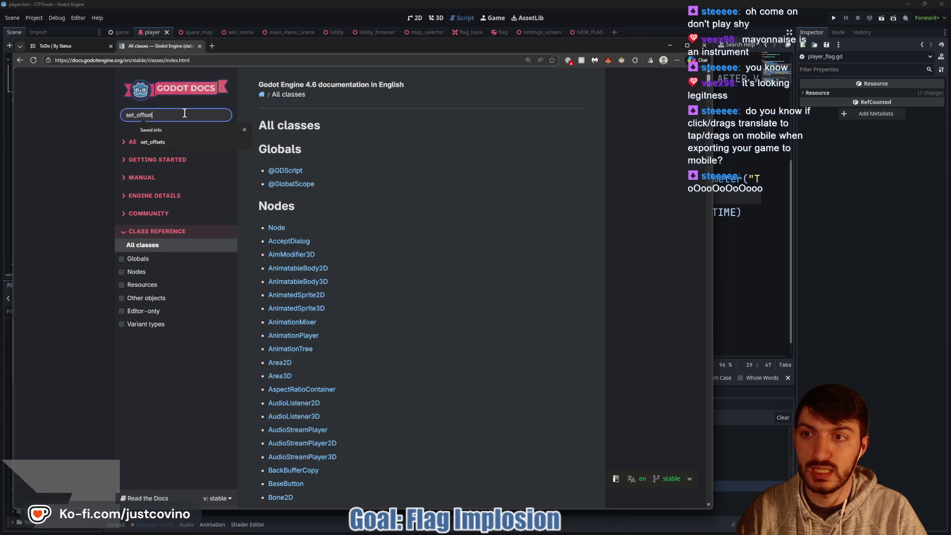
key(Return)
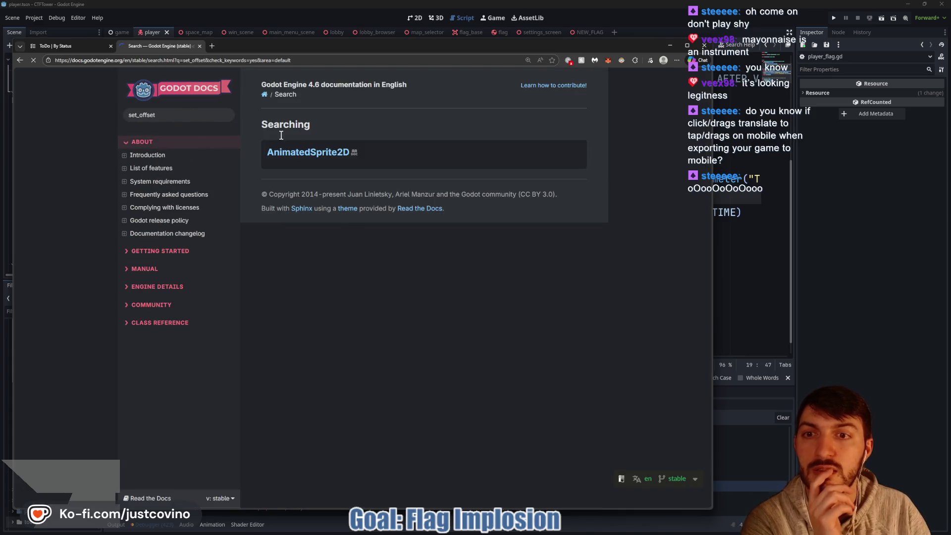
- Search the docs for gradient.set_offsets() using the suggested query
click(188, 119)
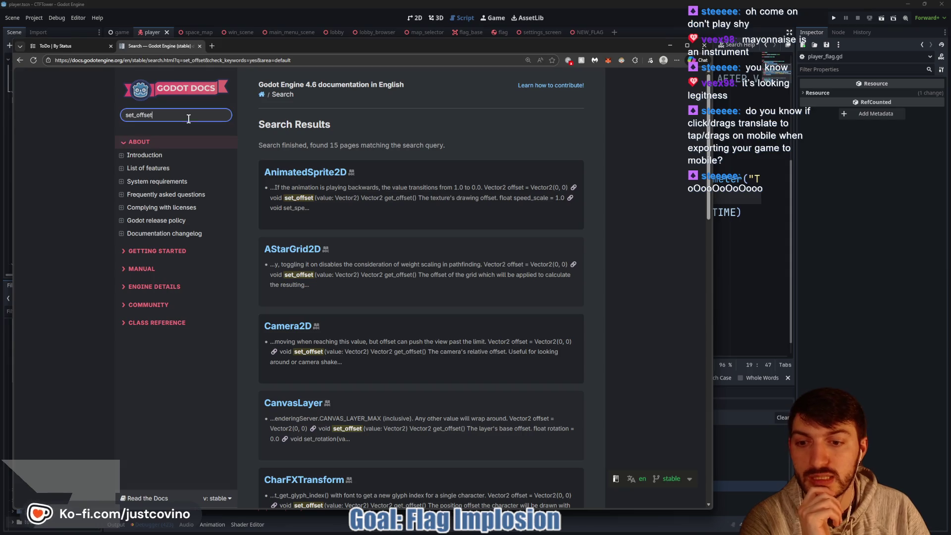
text(gradient)
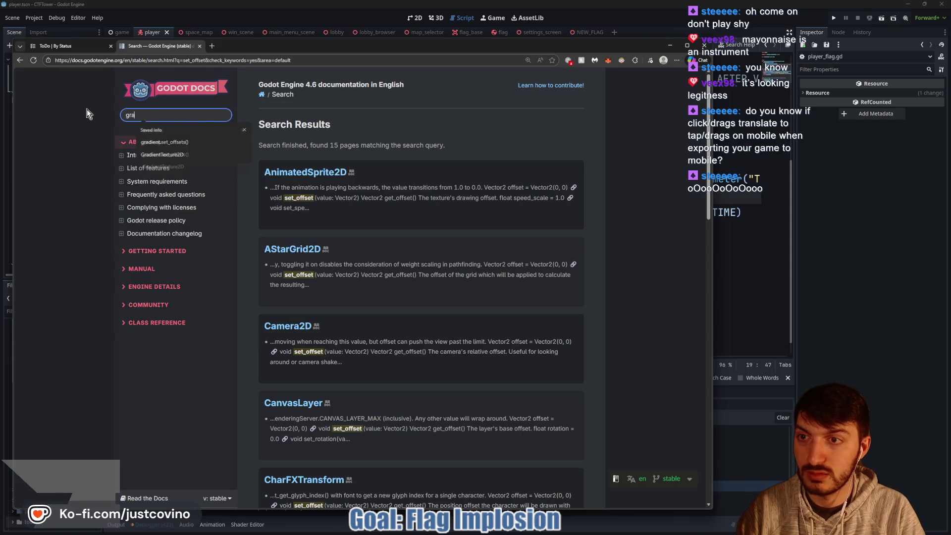
key(Tab)
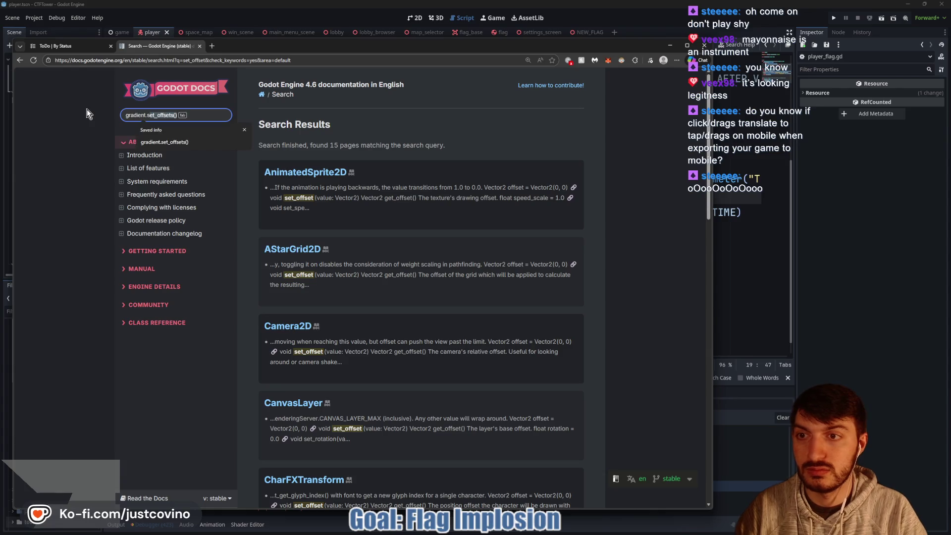
key(Return)
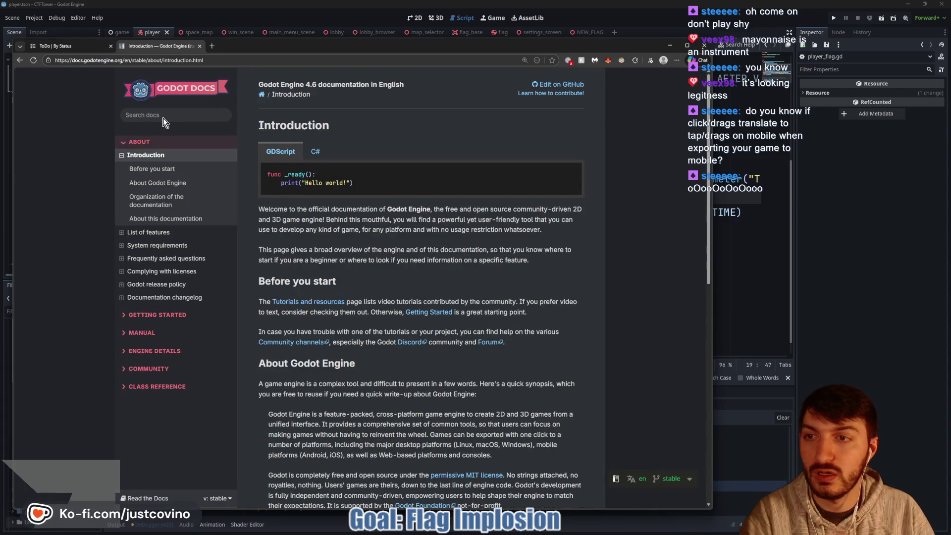
click(161, 115)
text(gradient)
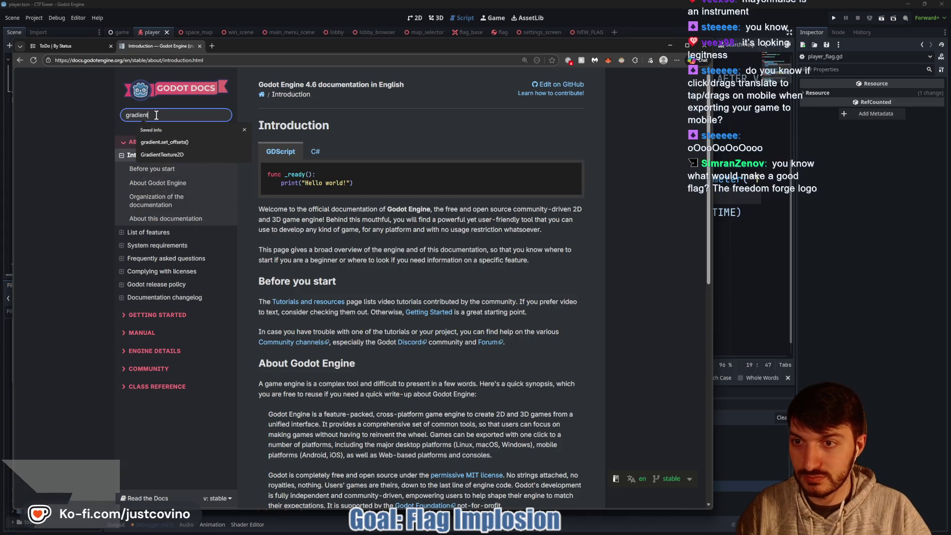
key(Down)
click(193, 143)
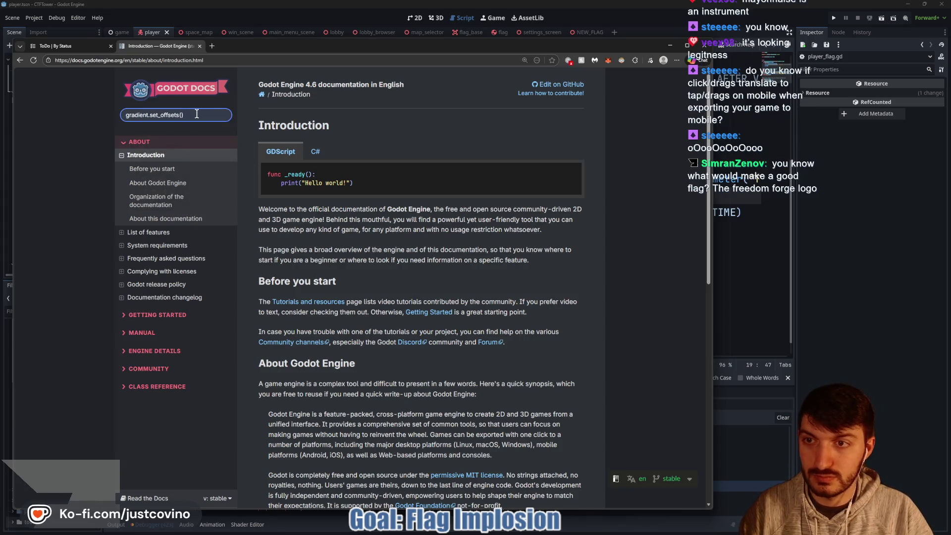
key(Return)
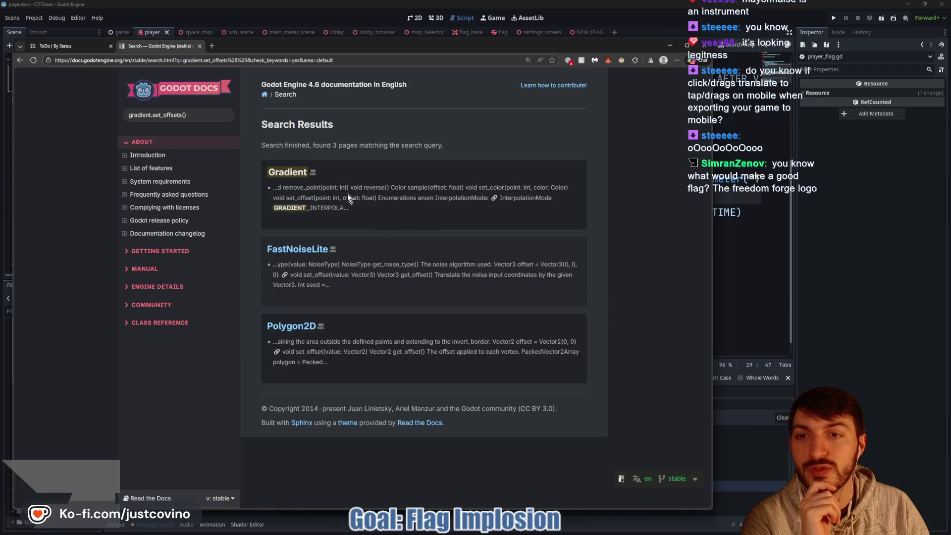
- Open the Gradient class reference and select the set_offset(point: int, offset: float) signature
click(297, 171)
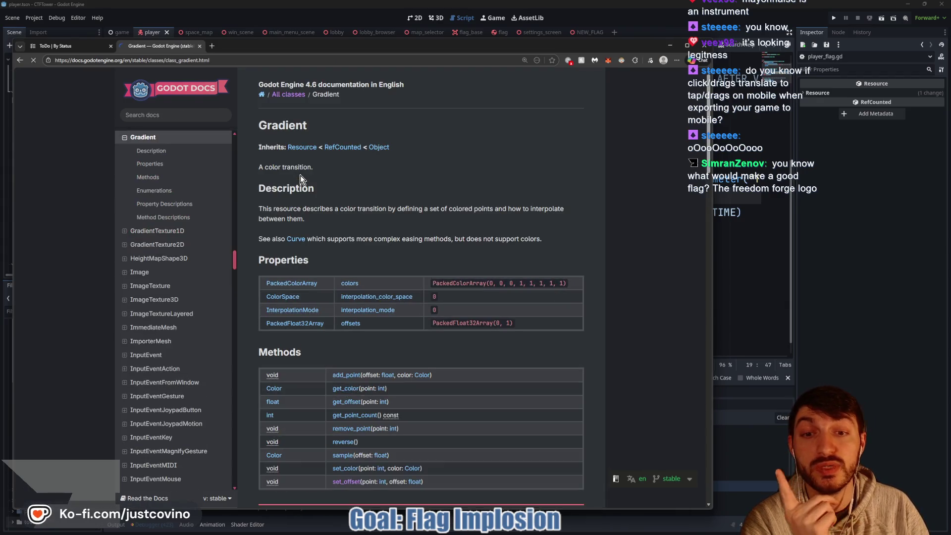
scroll(483, 211, down, 3)
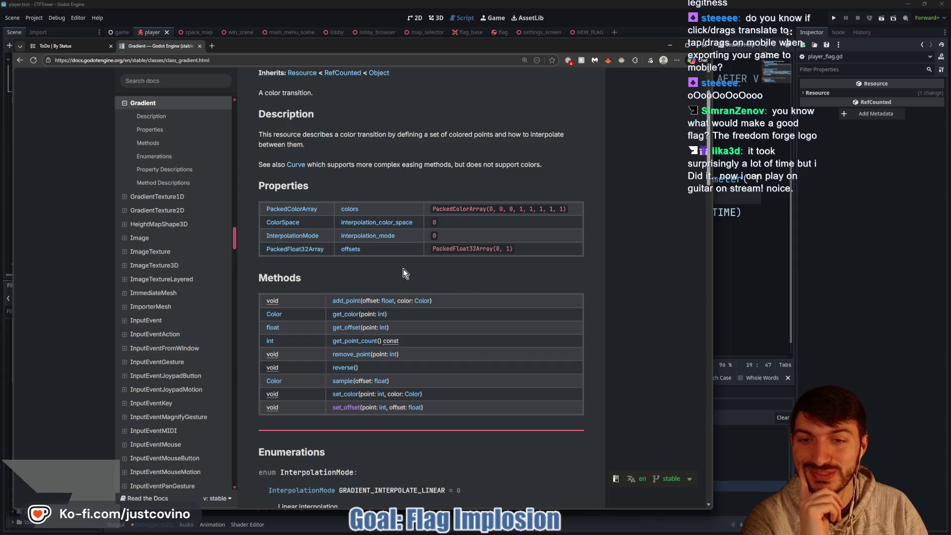
scroll(395, 266, down, 3)
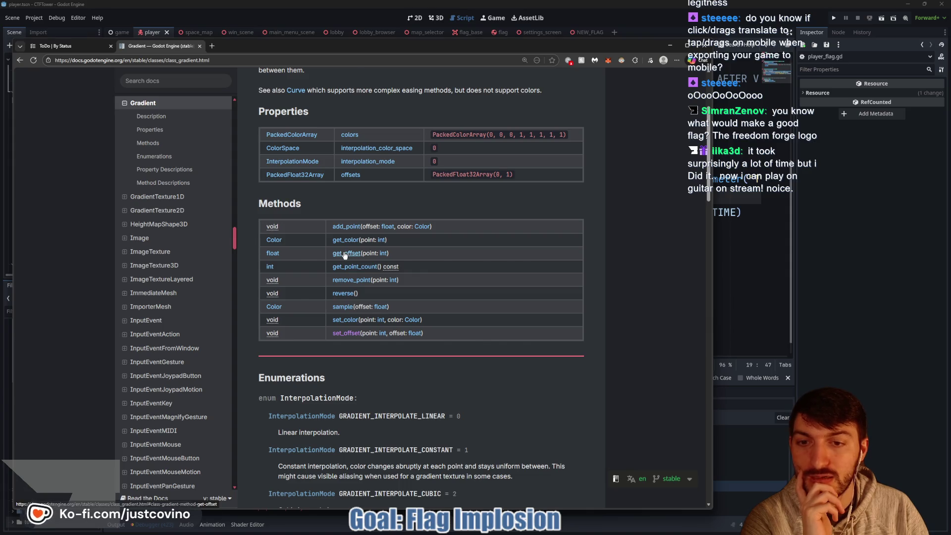
click(346, 254)
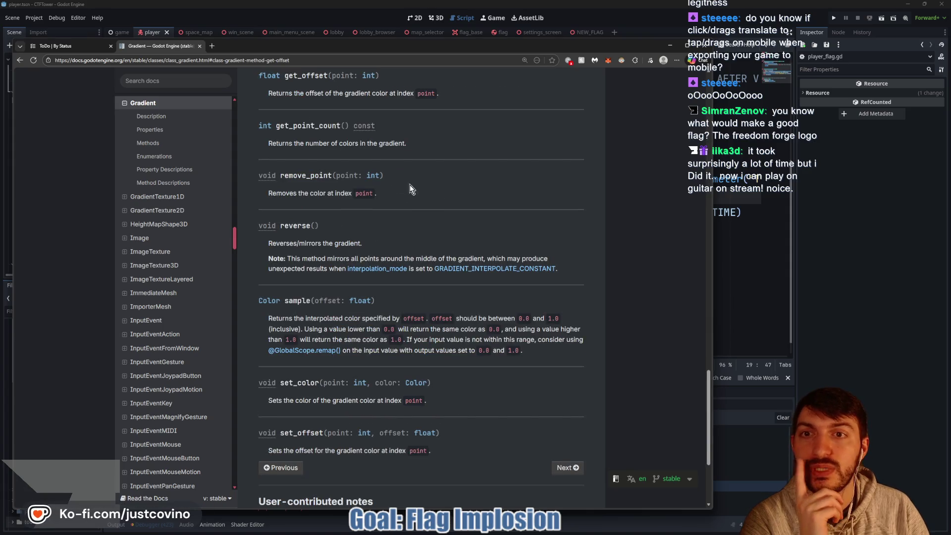
scroll(410, 190, up, 1)
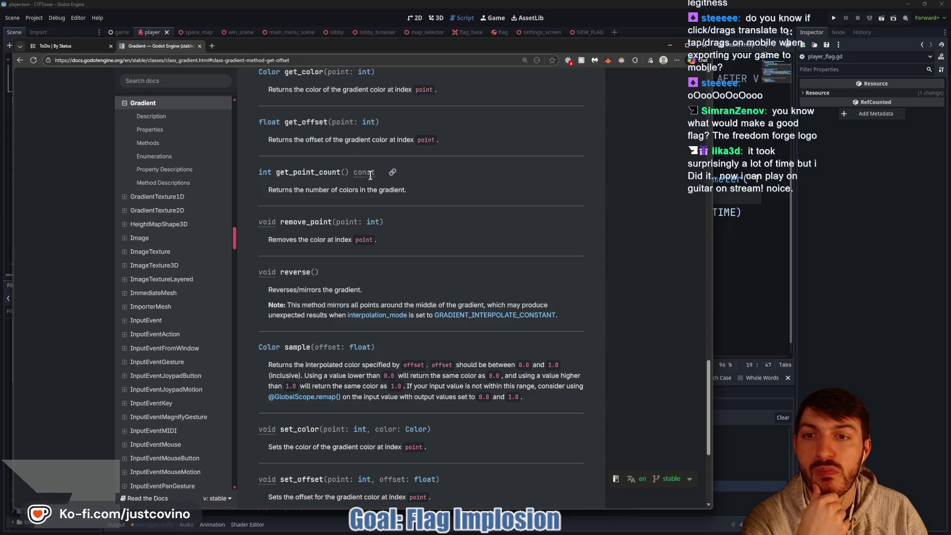
scroll(392, 214, up, 1)
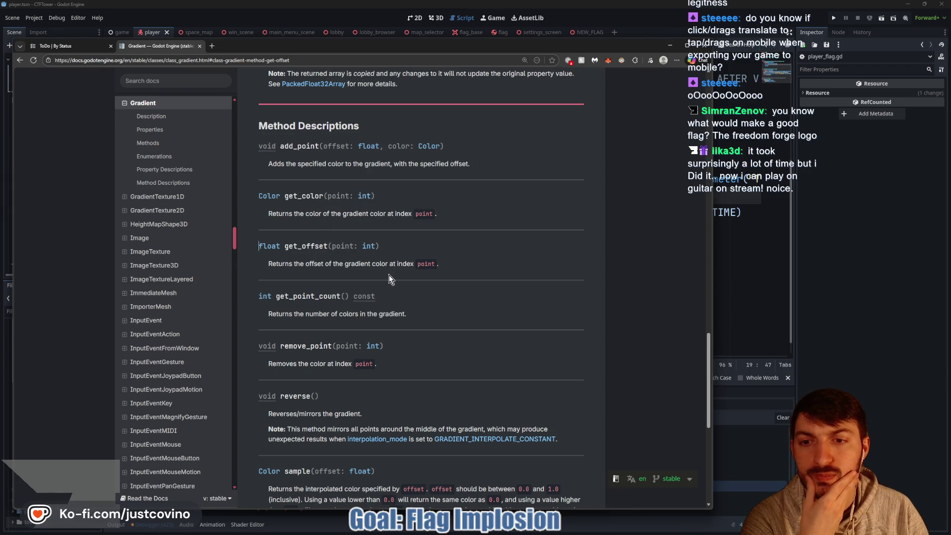
scroll(389, 275, down, 2)
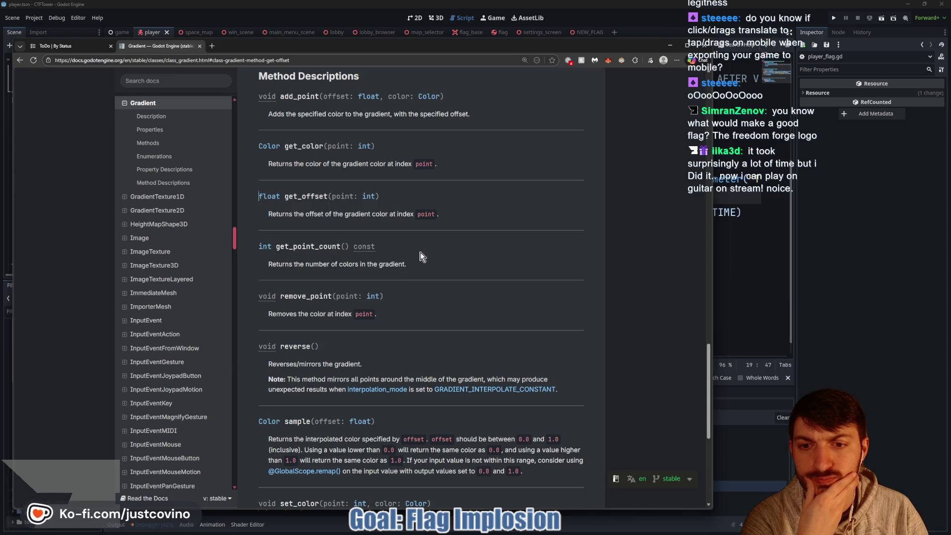
scroll(426, 253, down, 6)
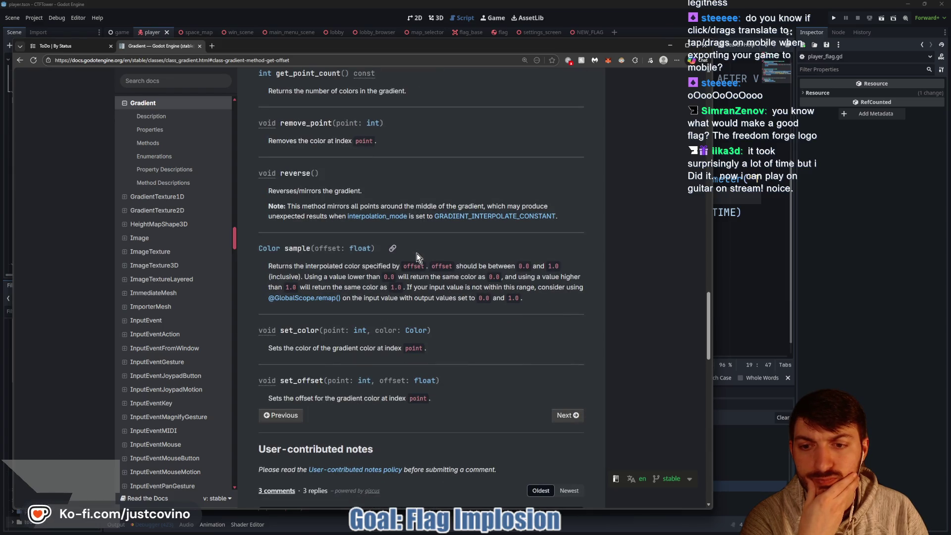
scroll(417, 254, down, 5)
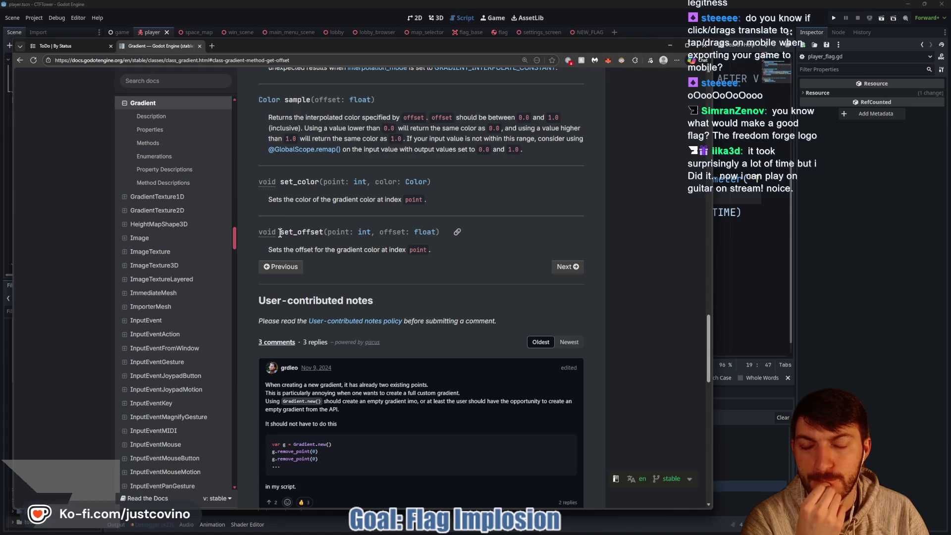
drag(291, 232, 387, 230)
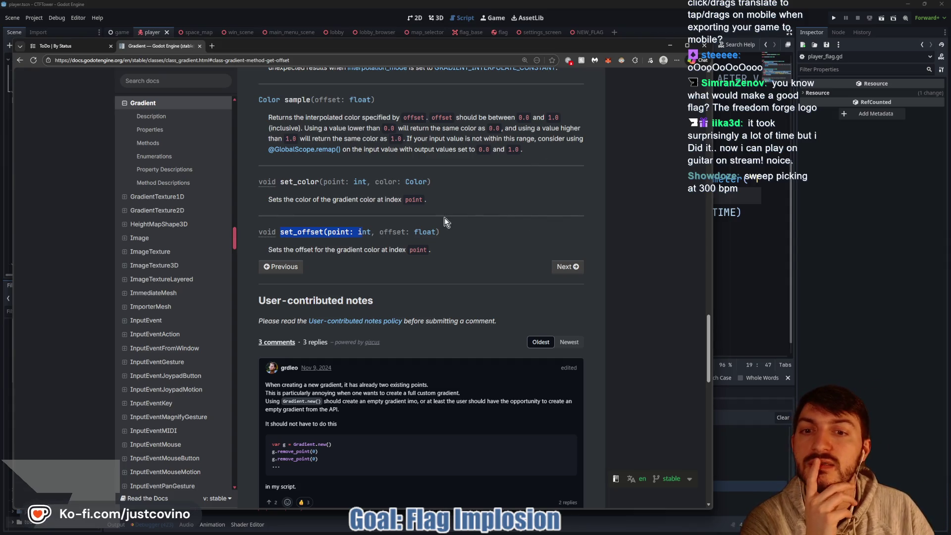
- Back in Godot, select and then deselect the :0 suffix on line 19
key(alt+Tab)
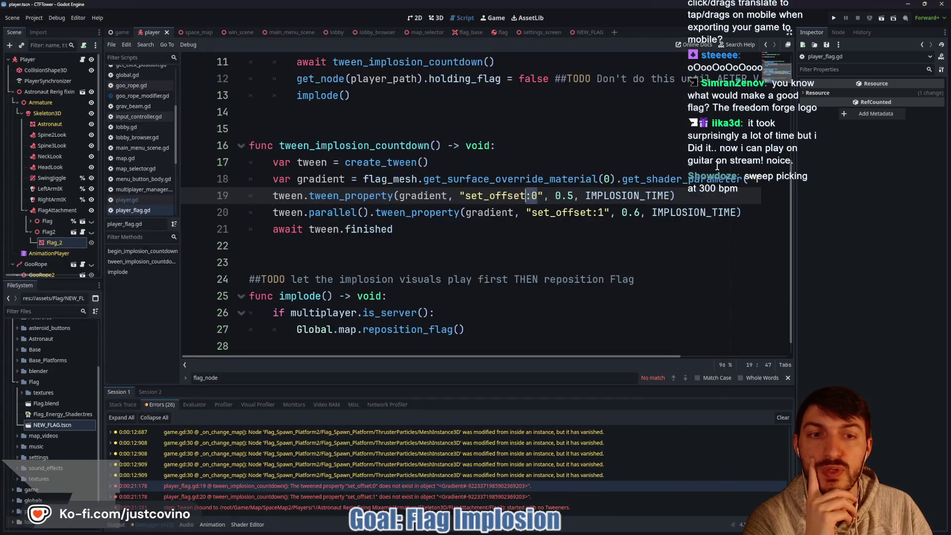
click(536, 196)
key(shift+Left)
key(shift+Left)
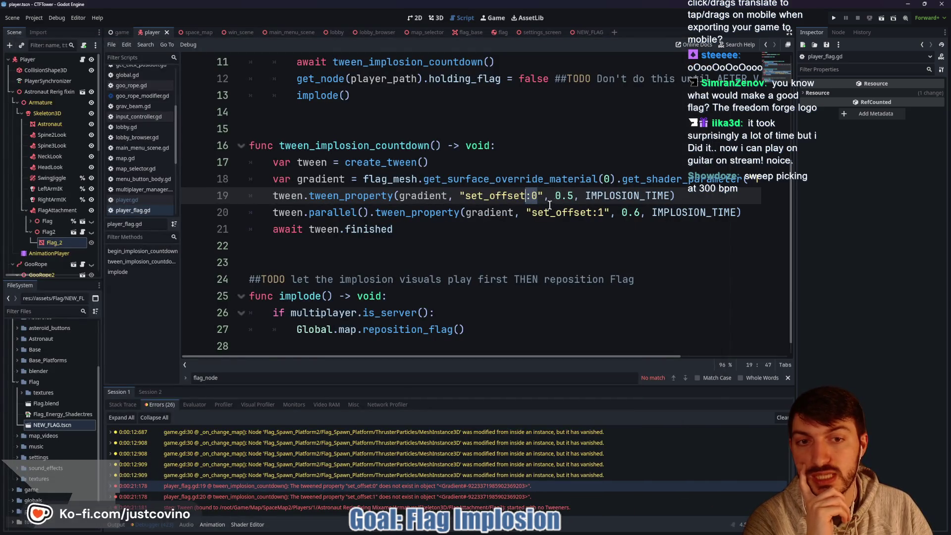
click(533, 196)
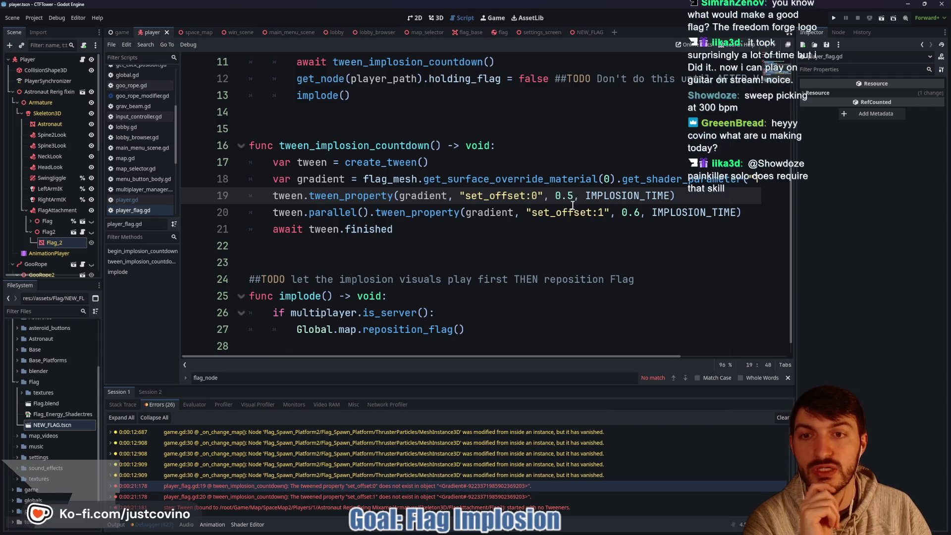
- Make the Flag_2 mesh visible in the 3D view and return to player_flag.gd
click(437, 19)
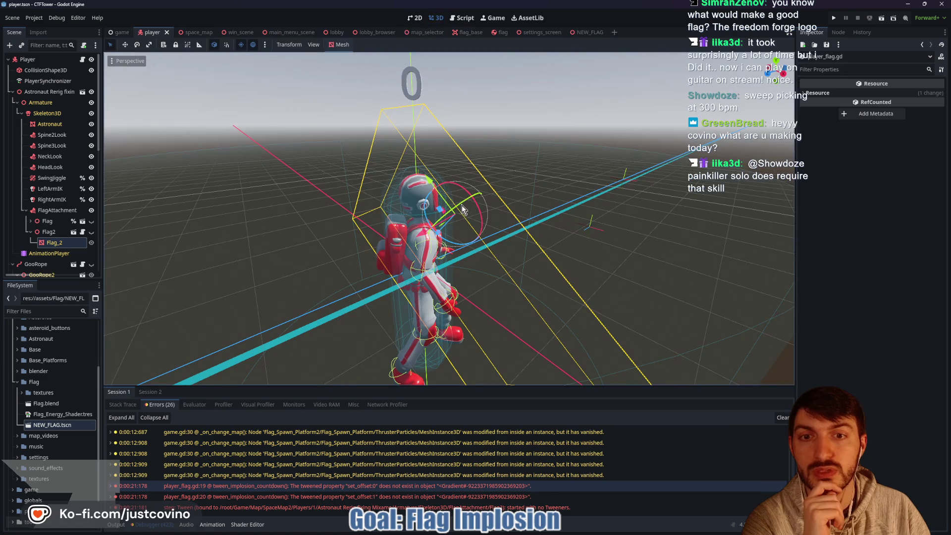
click(90, 233)
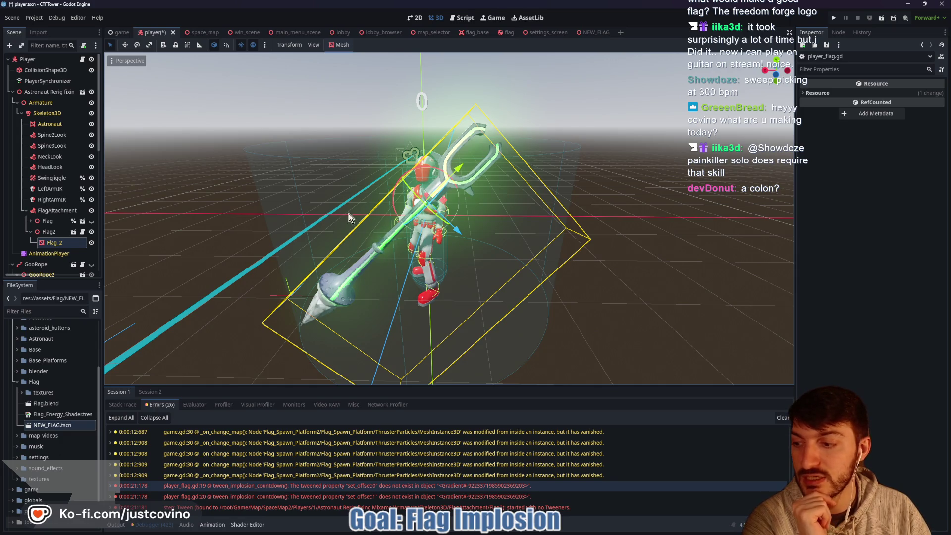
click(82, 231)
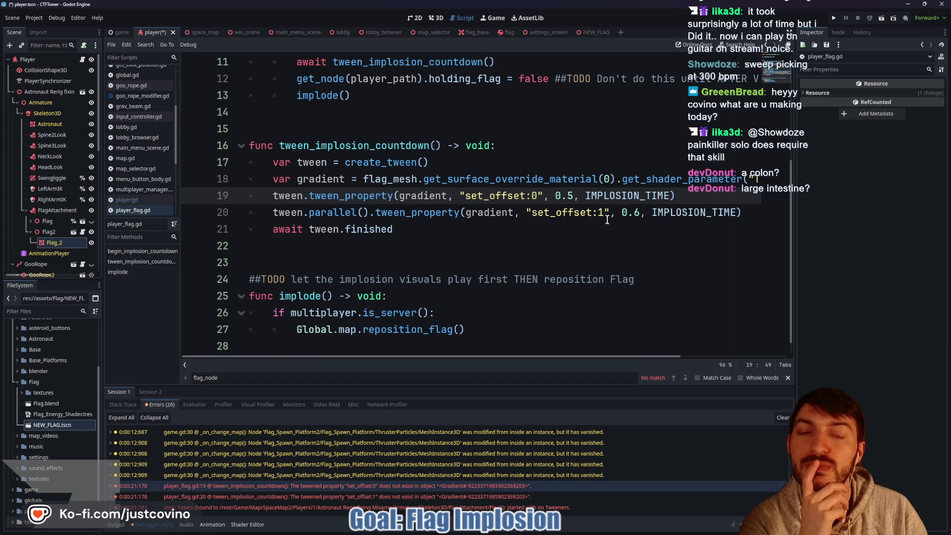
- Change line 19 to tween "set_offset" to Vector2(0, 0.5) instead of set_offset:0
key(BackSpace)
key(BackSpace)
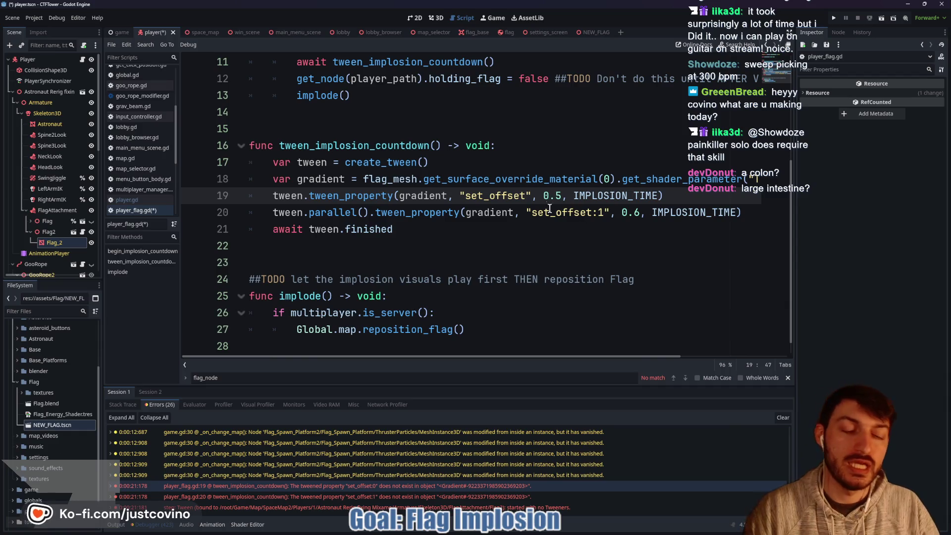
text(()
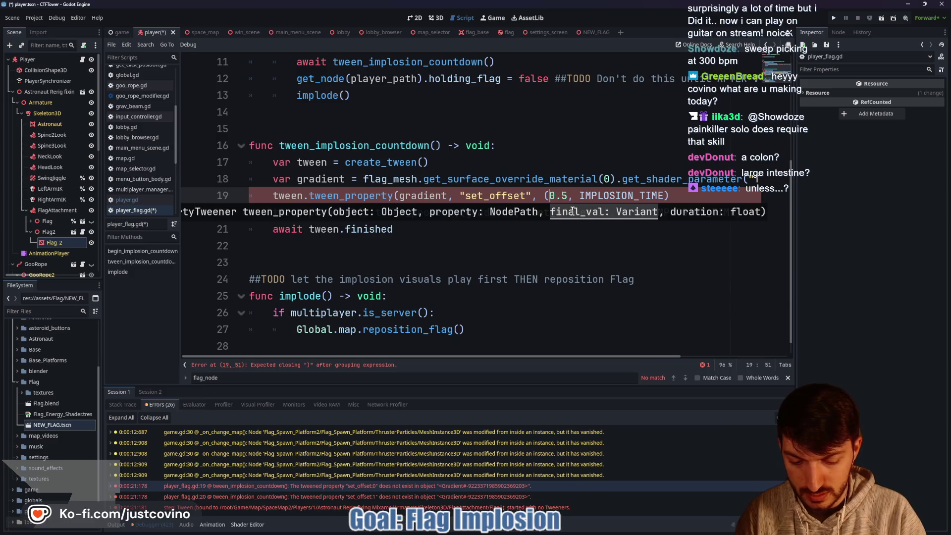
text(0,)
click(584, 198)
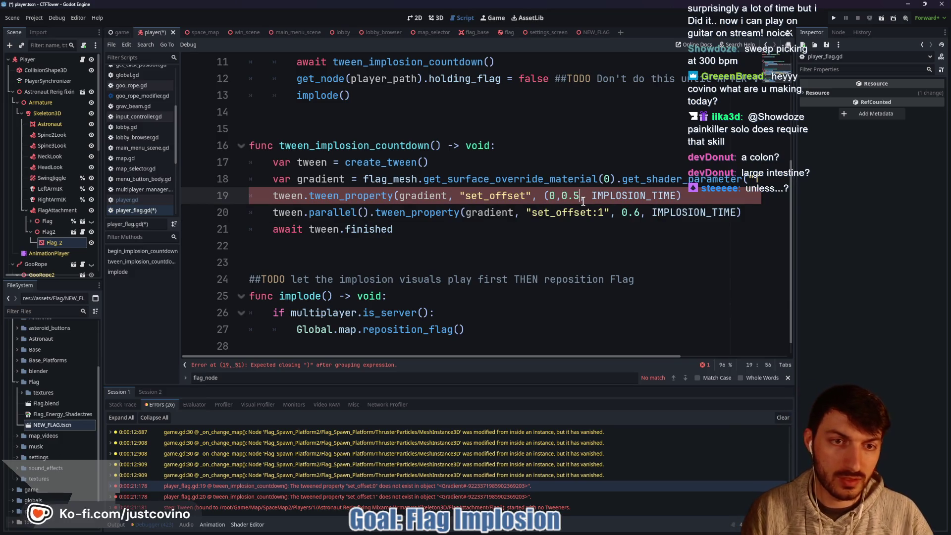
text())
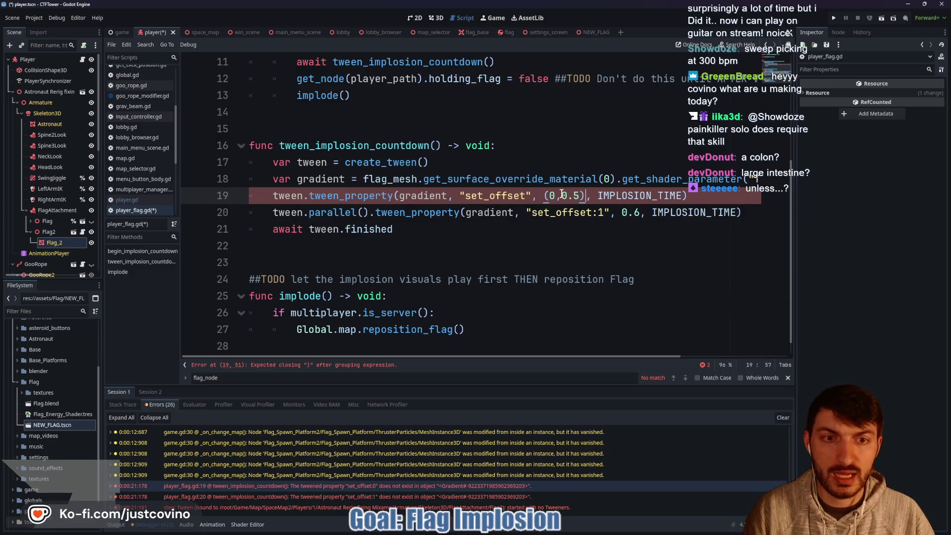
click(563, 195)
click(542, 195)
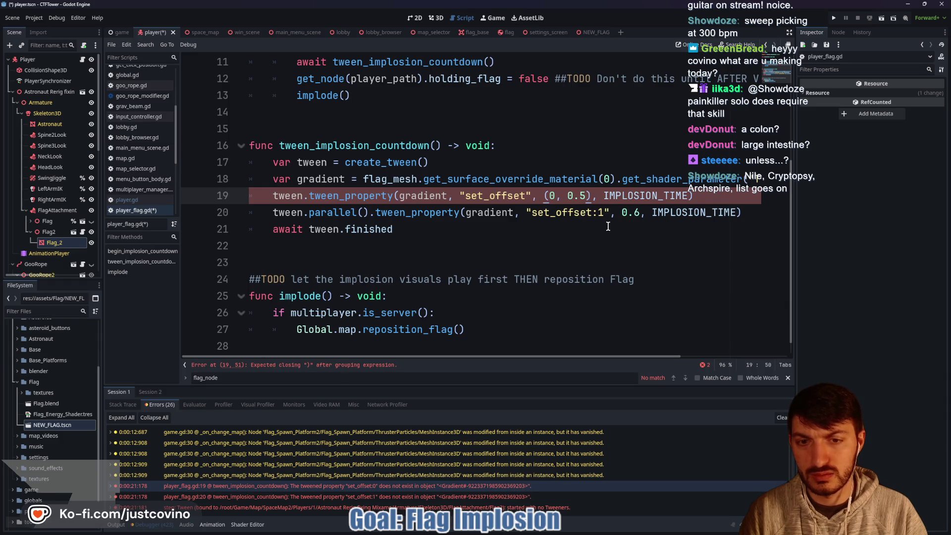
text(Vector2)
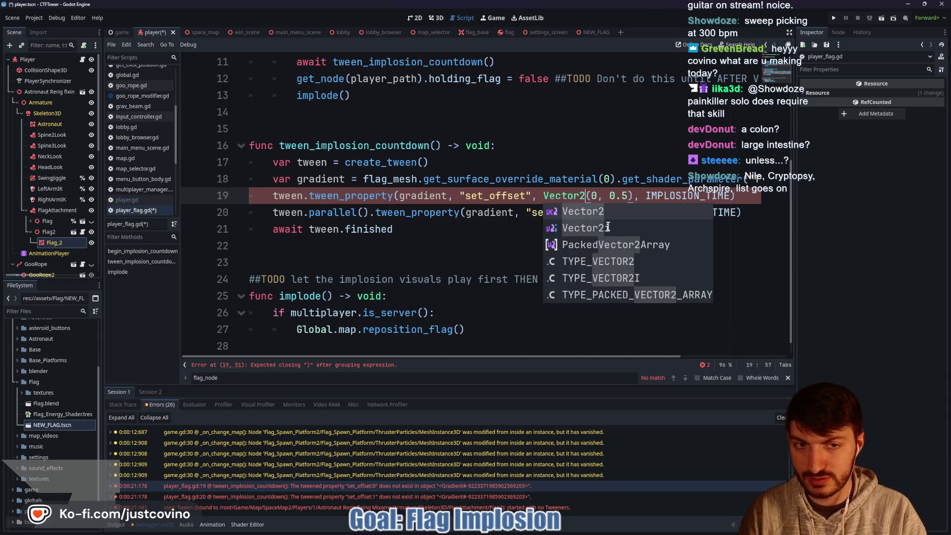
- Remove the :1 suffix from "set_offset:1" on line 20
click(523, 214)
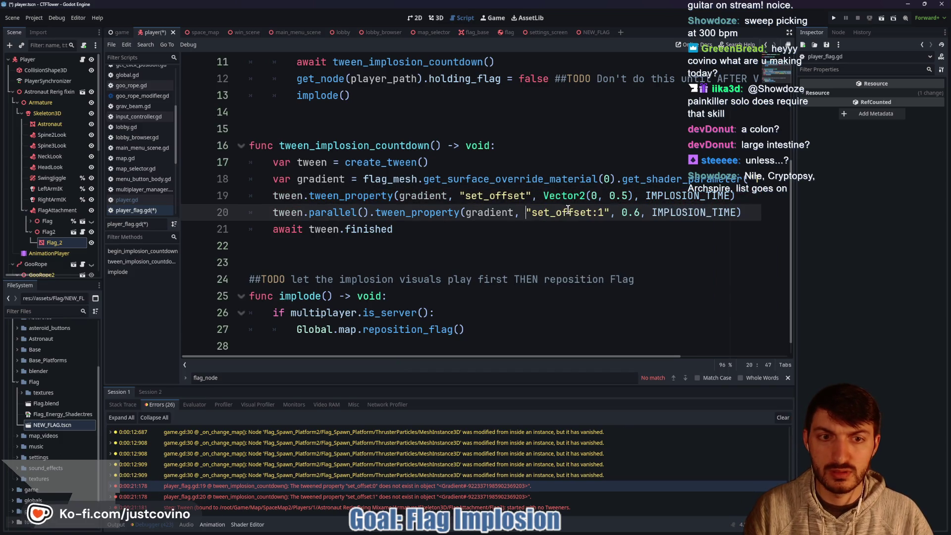
double_click(604, 213)
key(BackSpace)
key(BackSpace)
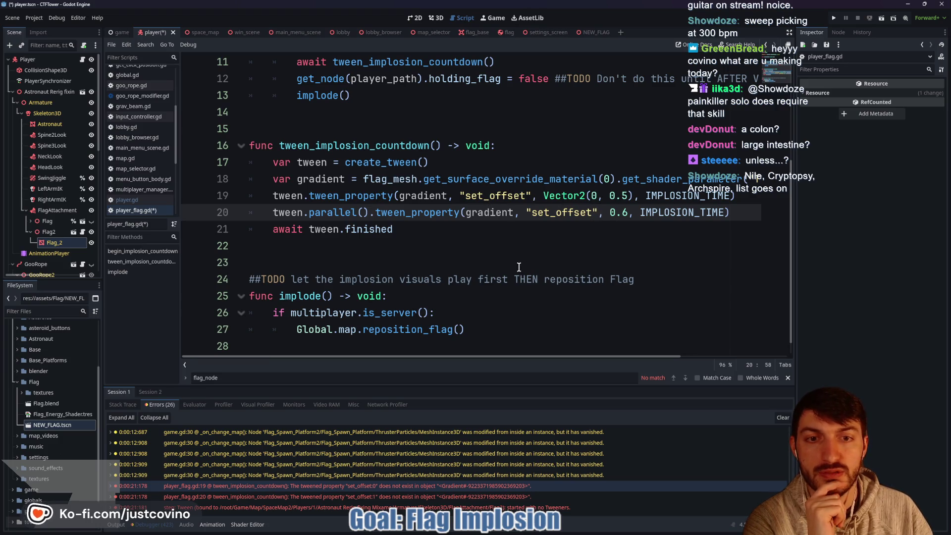
- Search Google for 'godot how to tween offset in gradient' in a new tab
mouse_move(523, 532)
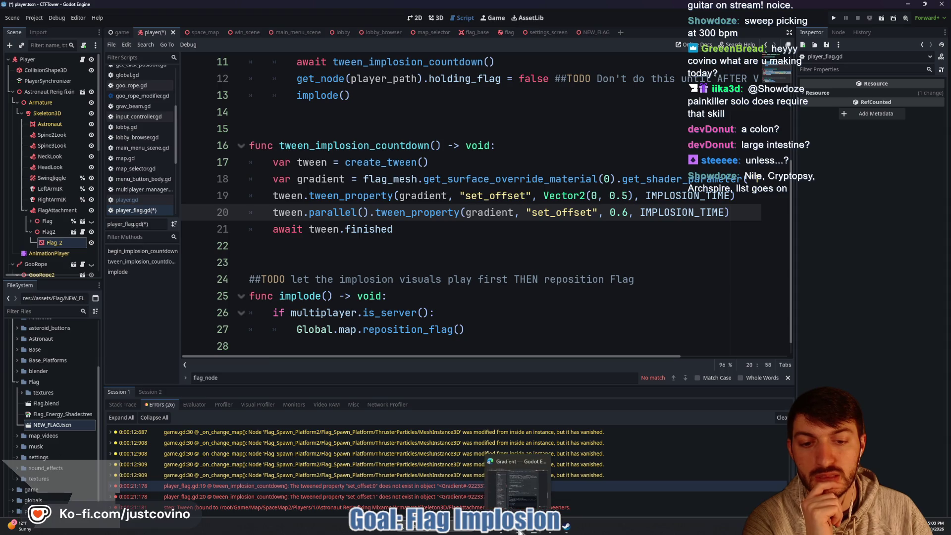
click(517, 483)
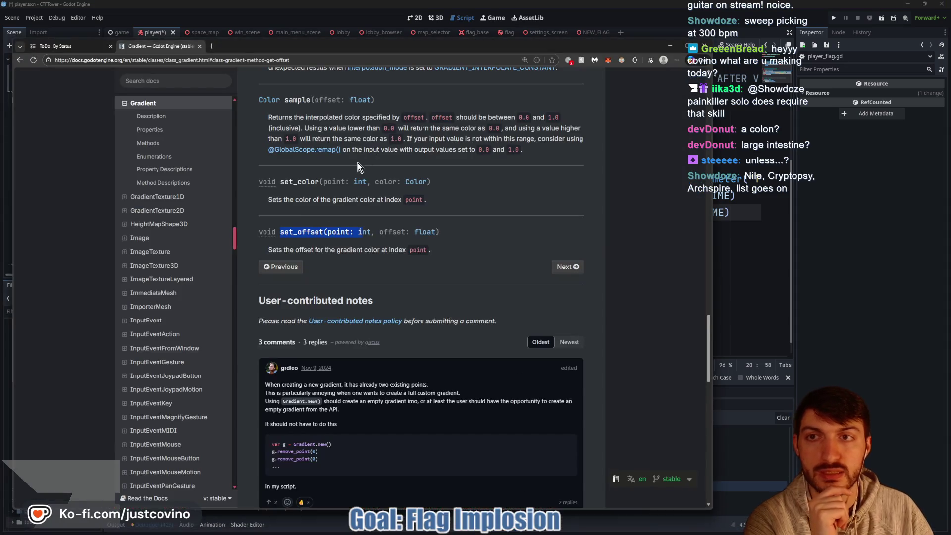
key(ctrl+t)
text(godot how to tw)
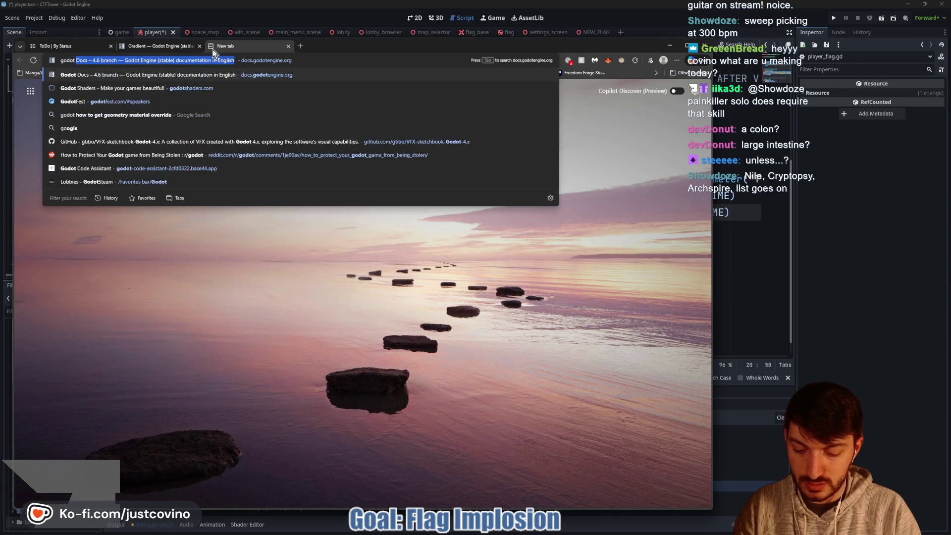
text(een offset in grad)
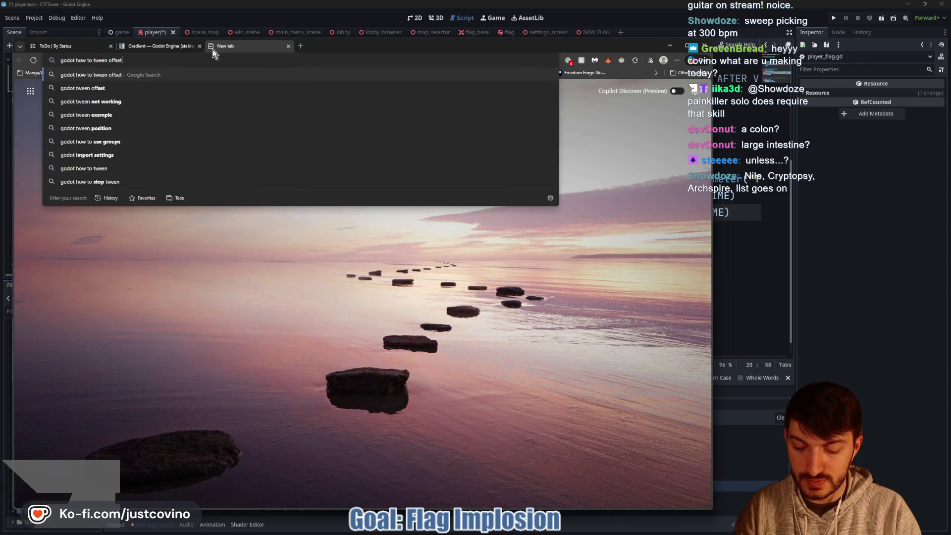
text(ient)
key(Return)
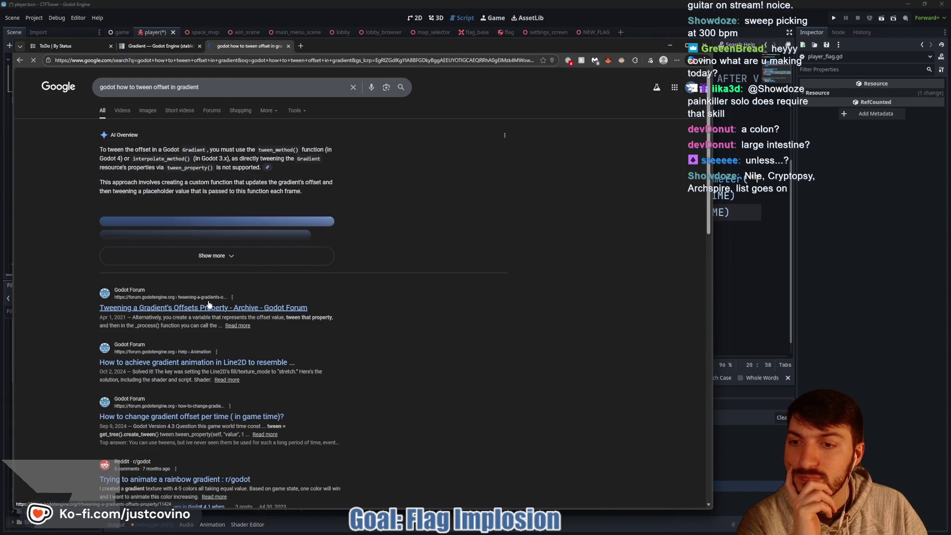
- Read the Godot Forum thread on tweening gradient offsets, then return to the results
click(208, 305)
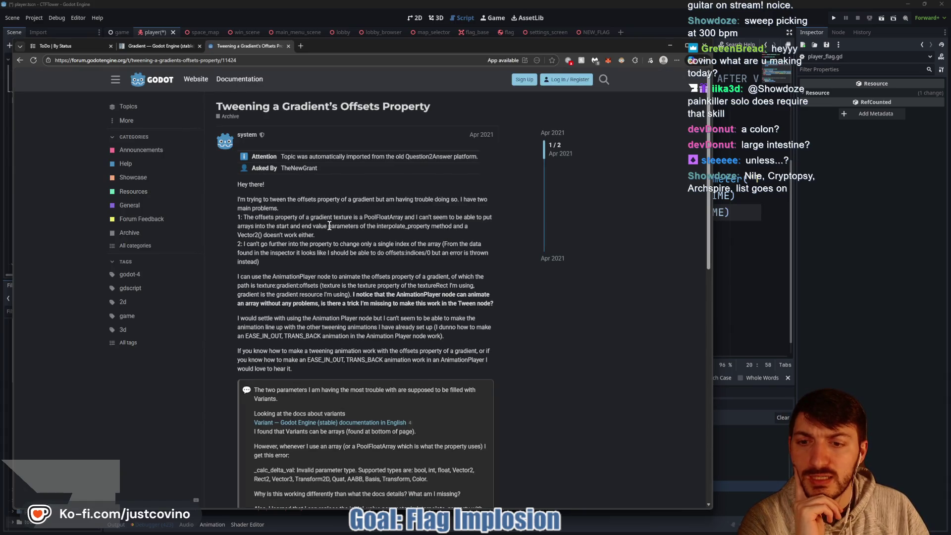
scroll(329, 226, down, 5)
scroll(368, 237, down, 3)
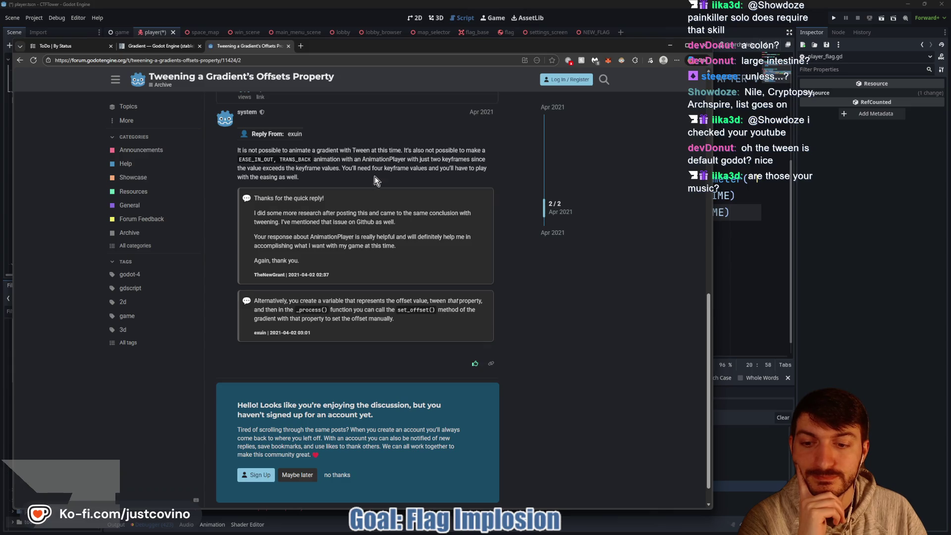
scroll(374, 179, up, 6)
scroll(382, 223, up, 2)
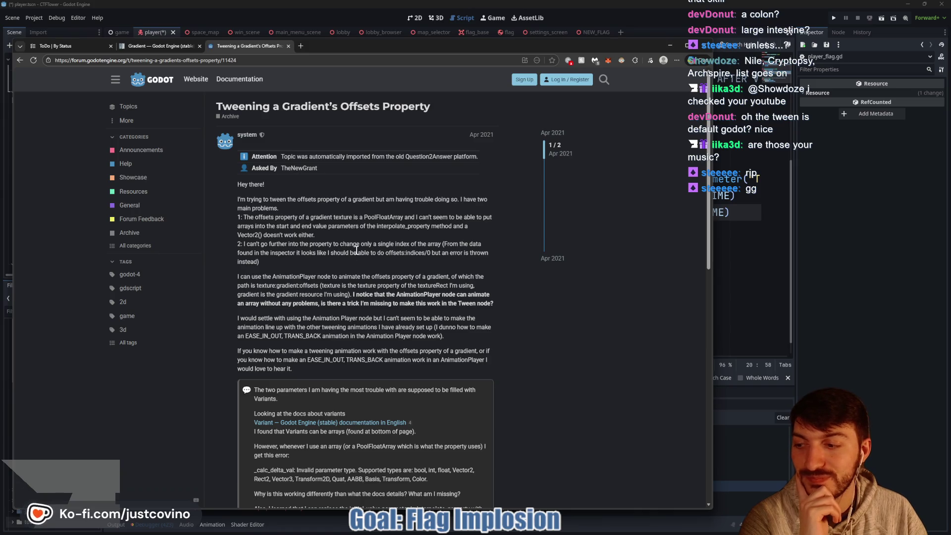
click(22, 58)
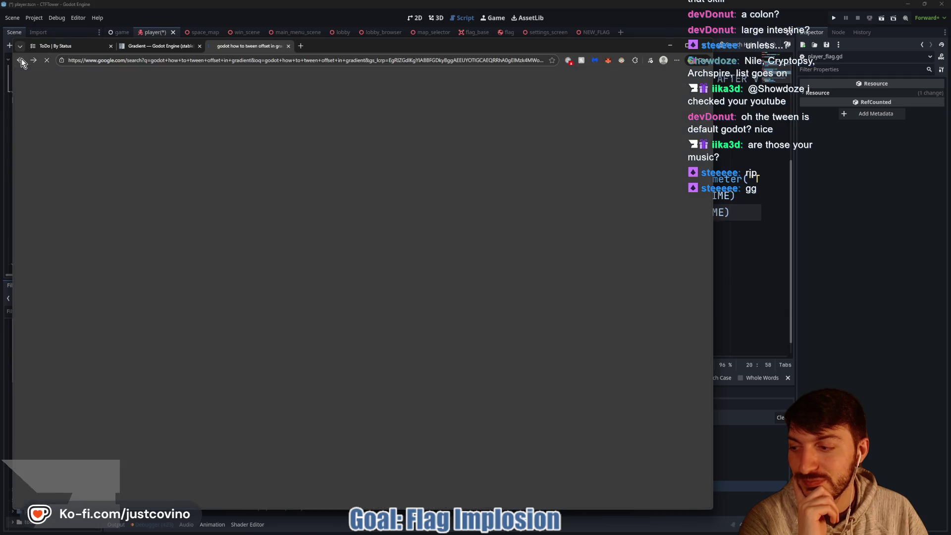
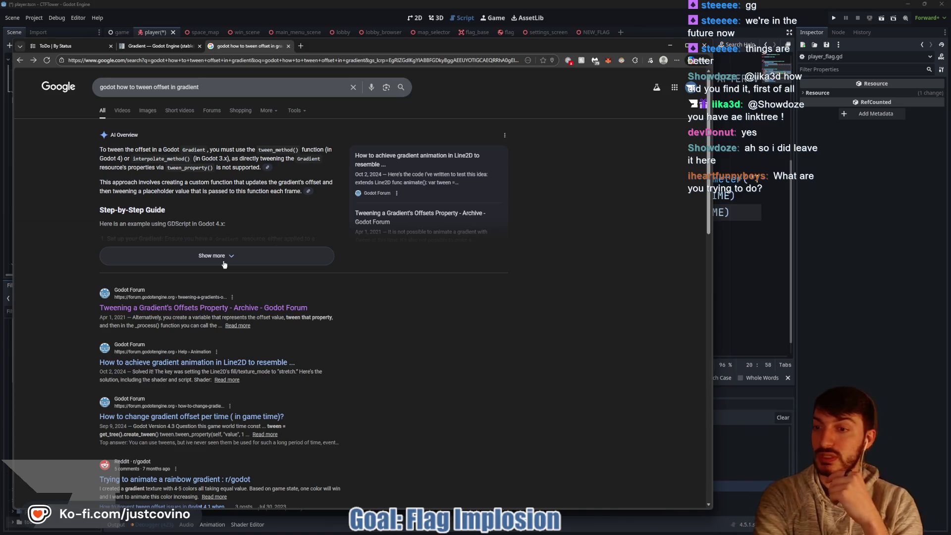
- Bring the Godot editor with player_flag.gd back in front of the Google results
click(720, 264)
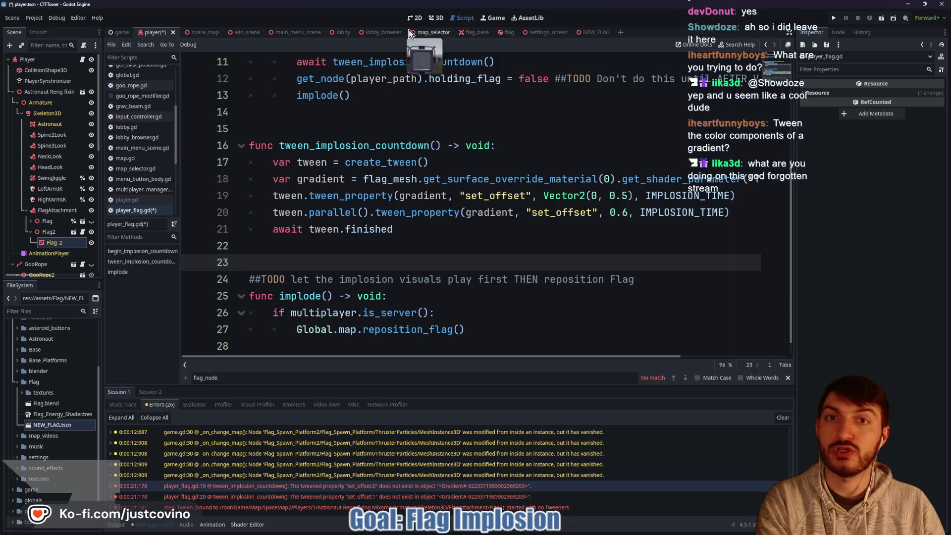
- In the 3D view, select the Flag_2 mesh and show its material's shader parameters
click(436, 18)
click(48, 232)
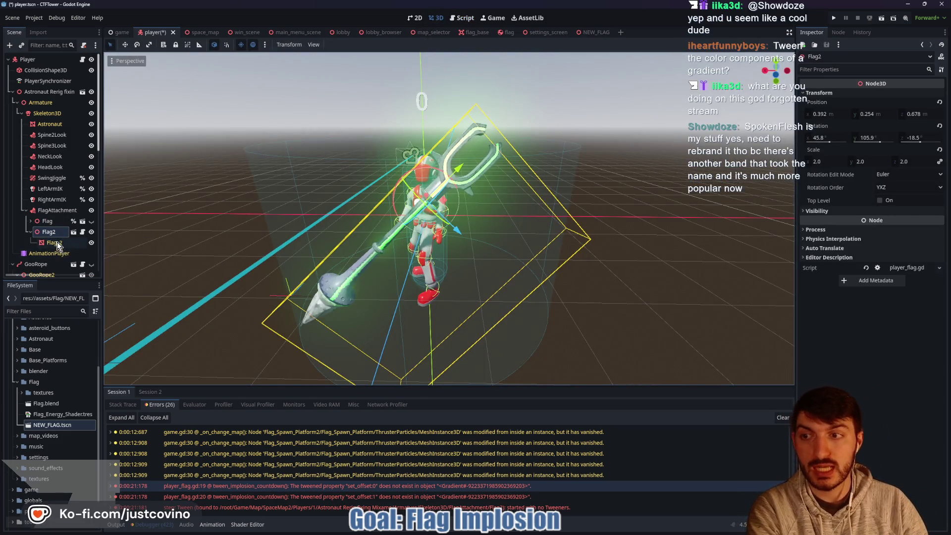
click(54, 243)
click(900, 217)
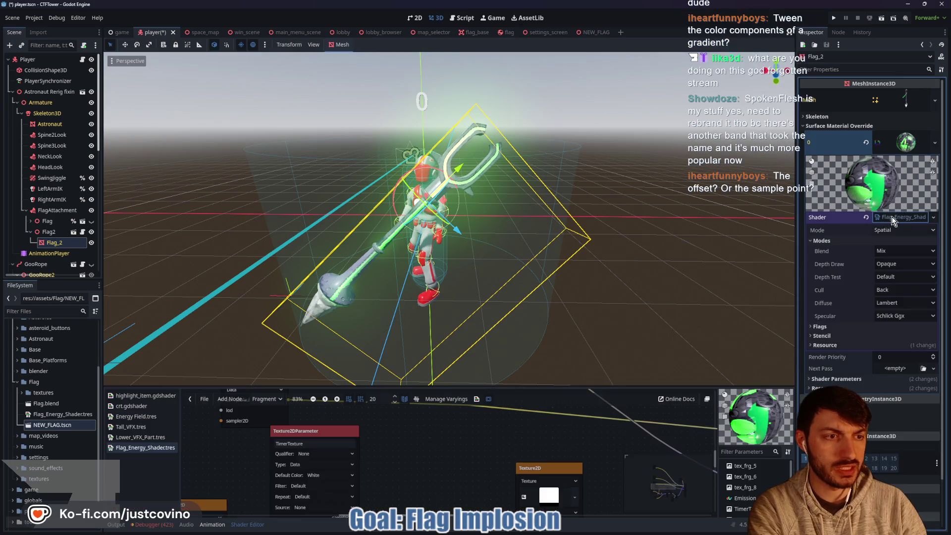
click(842, 250)
- Drag a Timer Texture gradient stop left to enlarge the black region, then collapse it
click(907, 280)
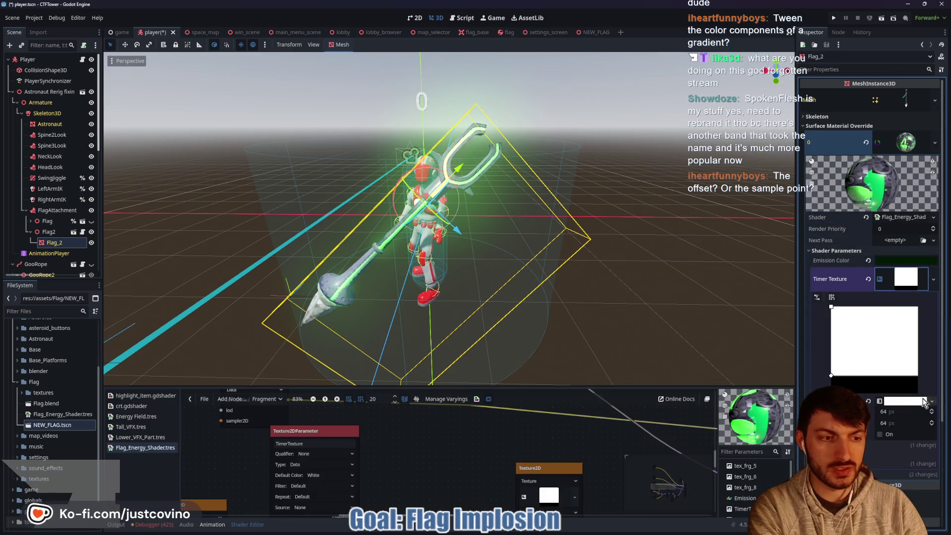
mouse_move(913, 435)
mouse_down()
mouse_move(873, 432)
mouse_move(928, 436)
mouse_move(911, 435)
mouse_up()
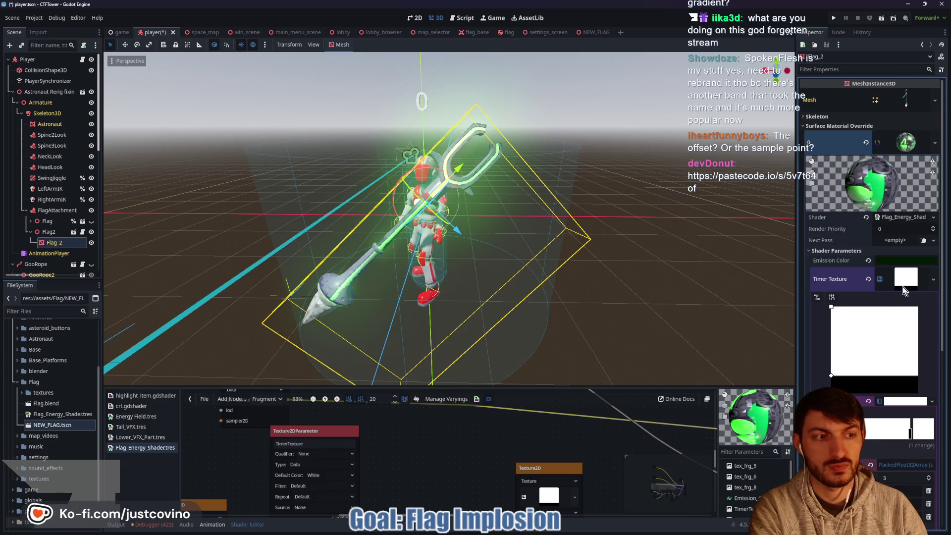
click(906, 278)
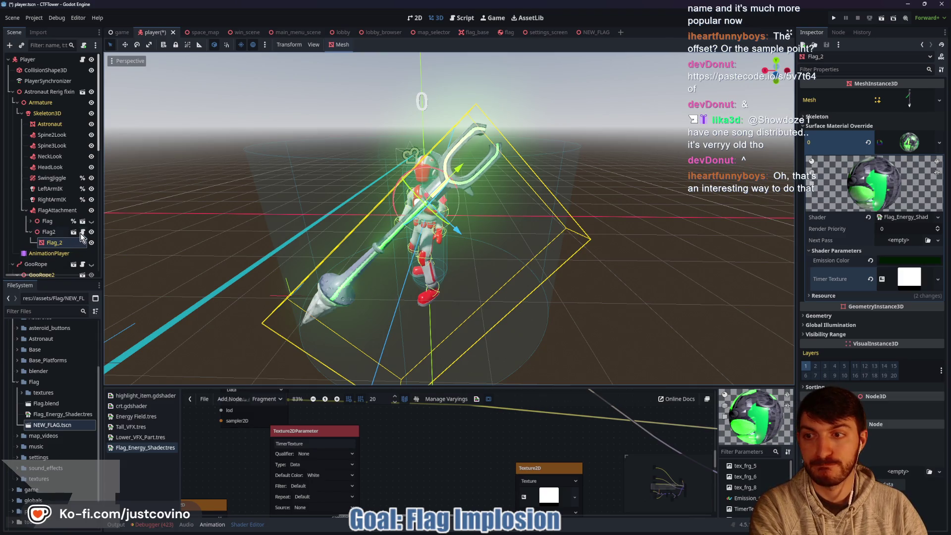
key(ctrl+F3)
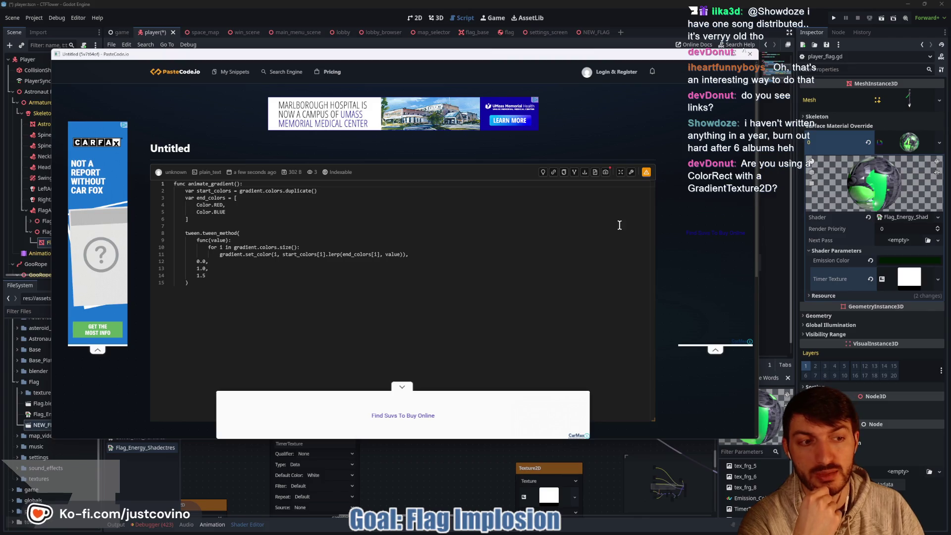
- Read the shared animate_gradient snippet that tweens gradient colors over 1.5 seconds
mouse_move(903, 284)
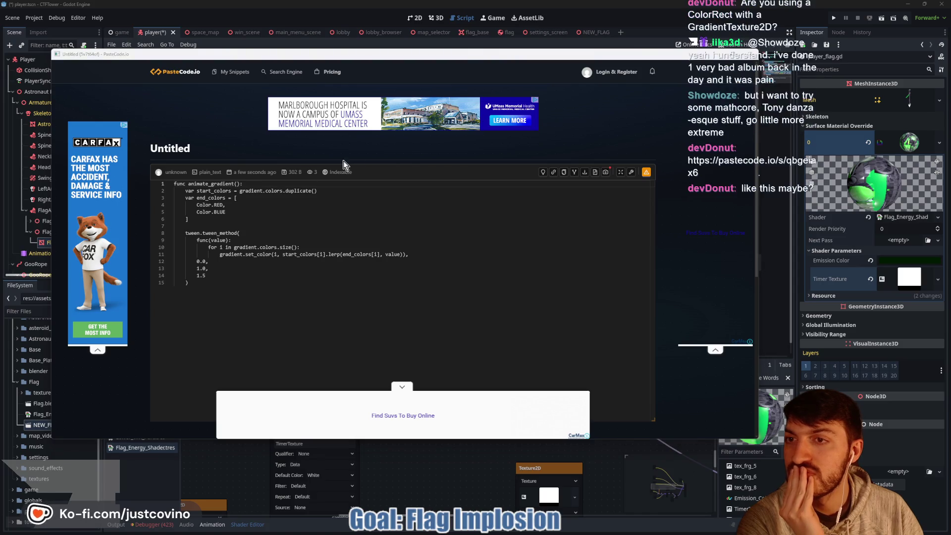
- Read the snippet tweening shader_parameter/offset to 1.0 over 2.0, then return to Godot
key(alt+Tab)
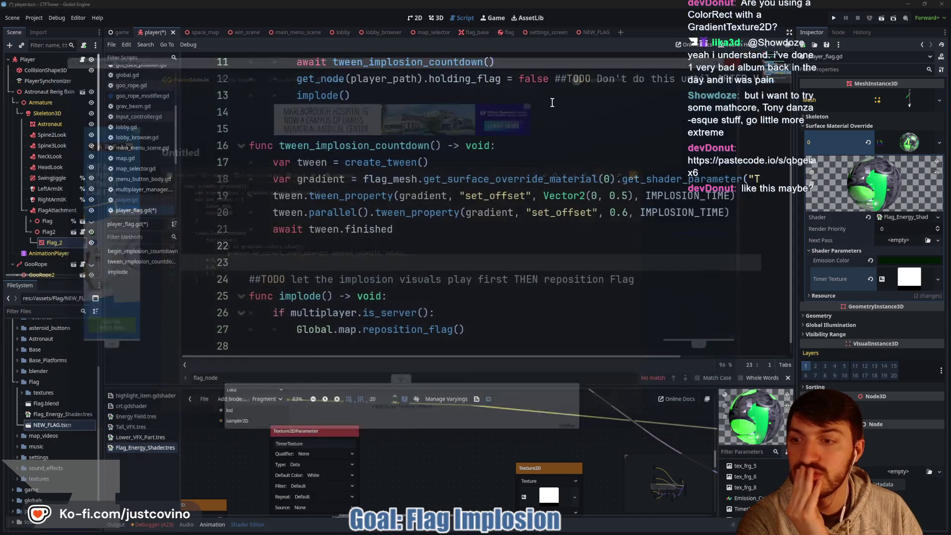
key(alt+Tab)
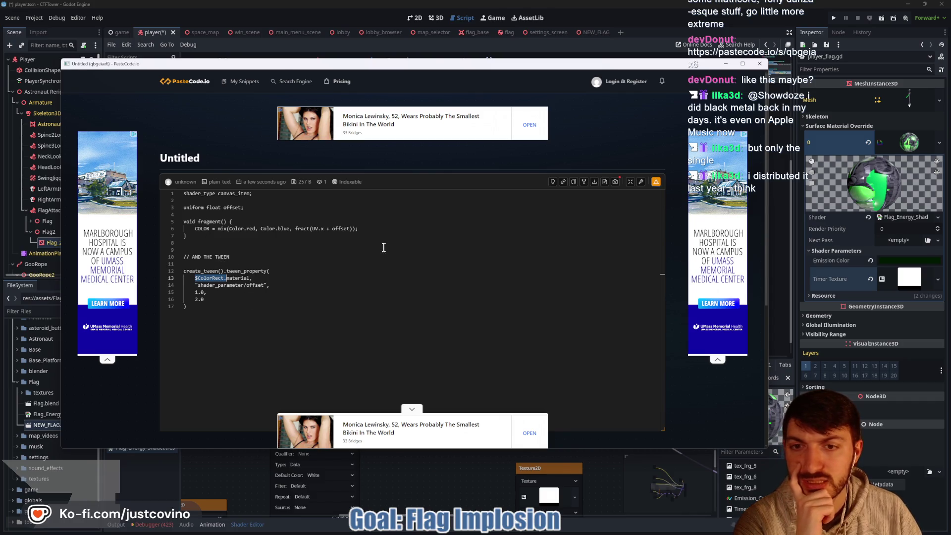
key(alt+Tab)
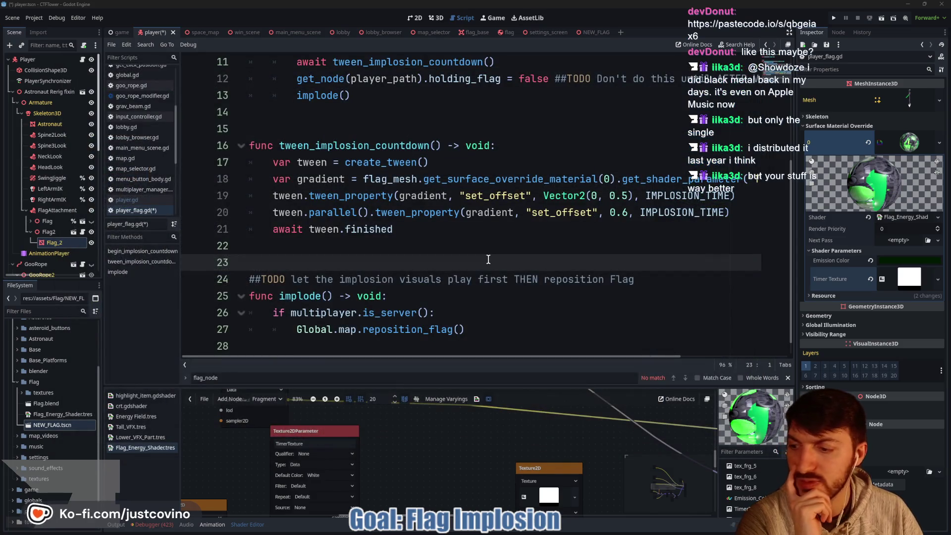
- Expand the Timer Texture gradient and inspect its Raw Data offsets -0.001, 0.0 and 1.0
click(900, 281)
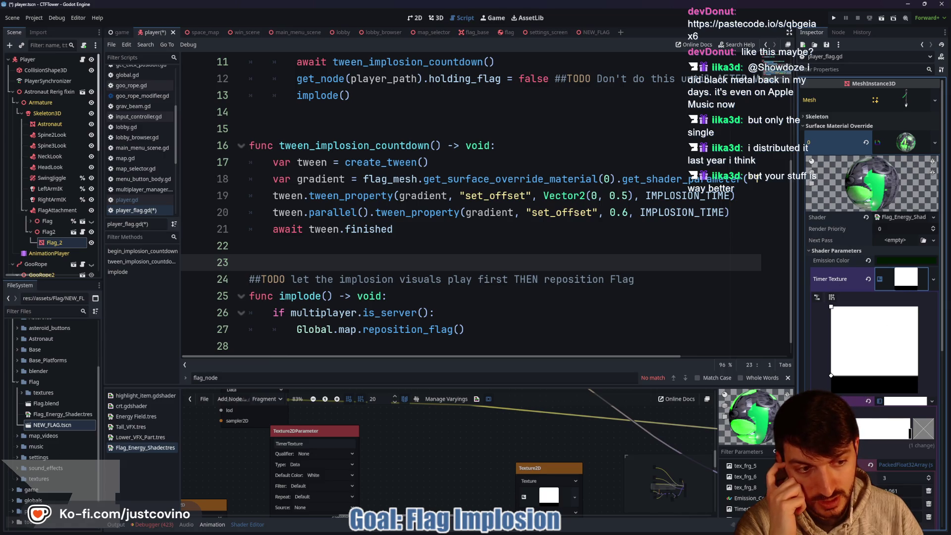
scroll(870, 314, down, 3)
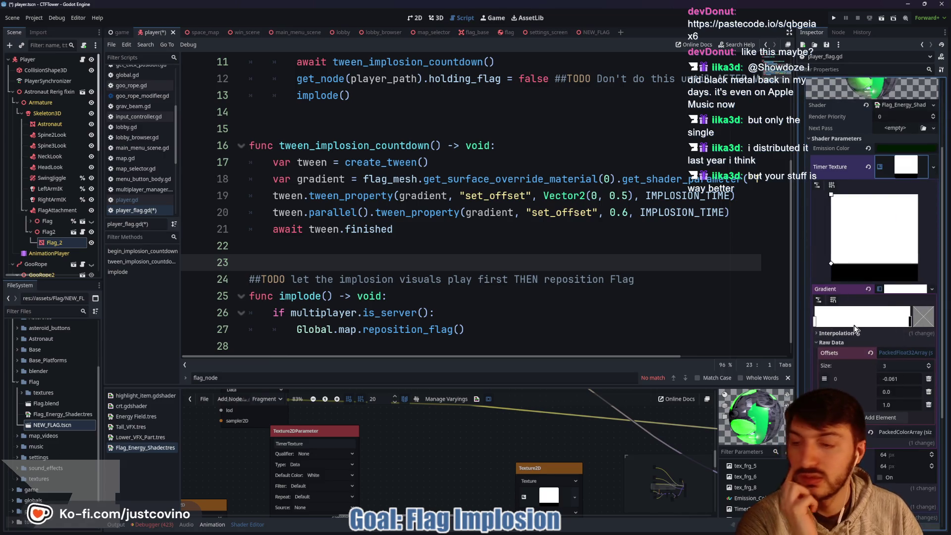
click(816, 324)
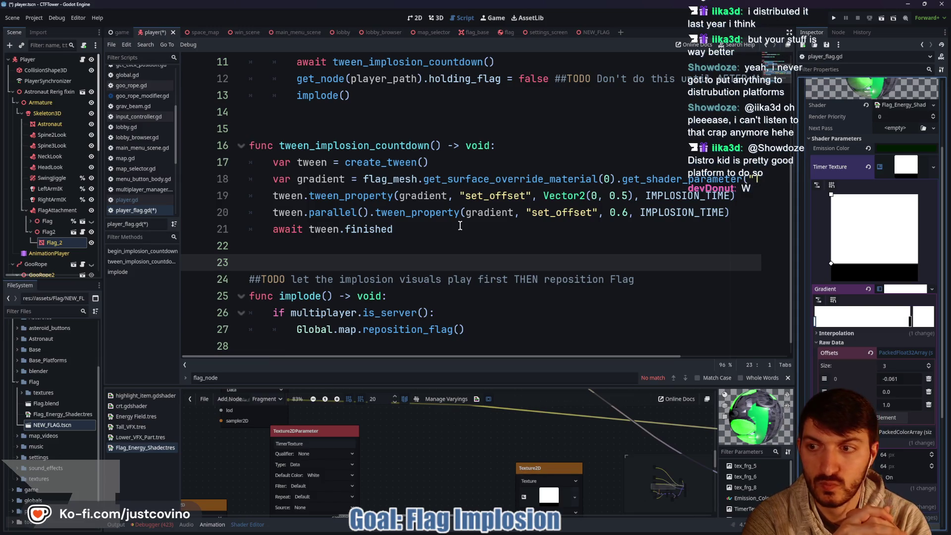
- Insert blank lines above ##TODO and below flag_mesh to make room for new code
scroll(420, 215, up, 5)
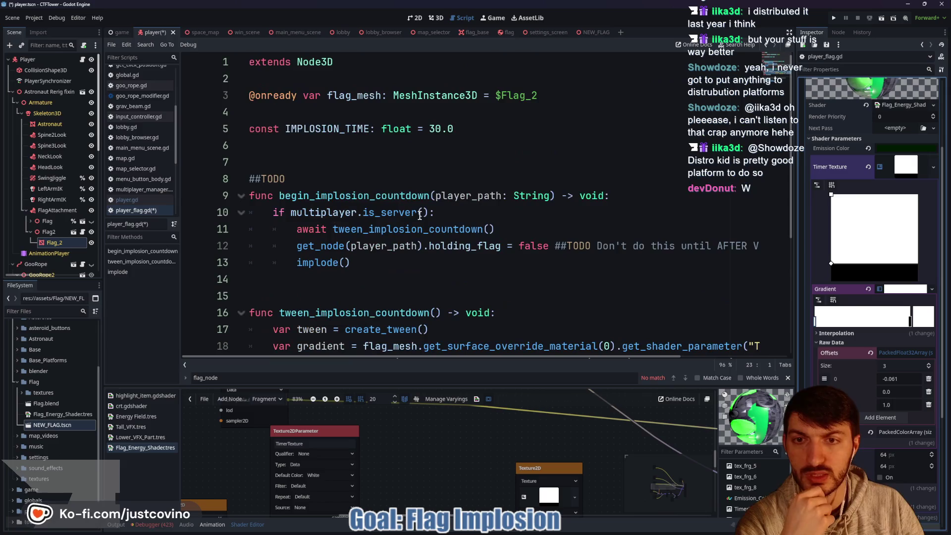
click(348, 162)
key(Return)
key(Return)
key(Return)
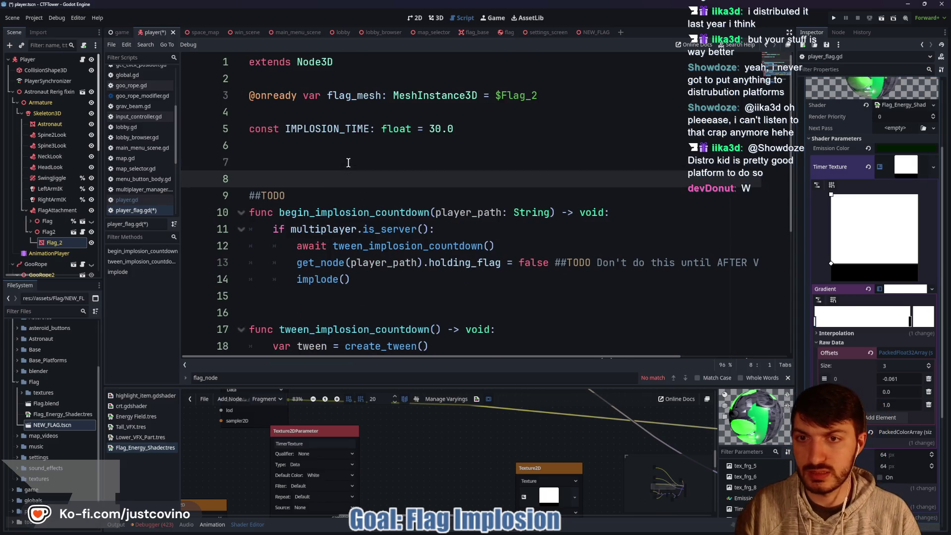
click(271, 111)
click(293, 144)
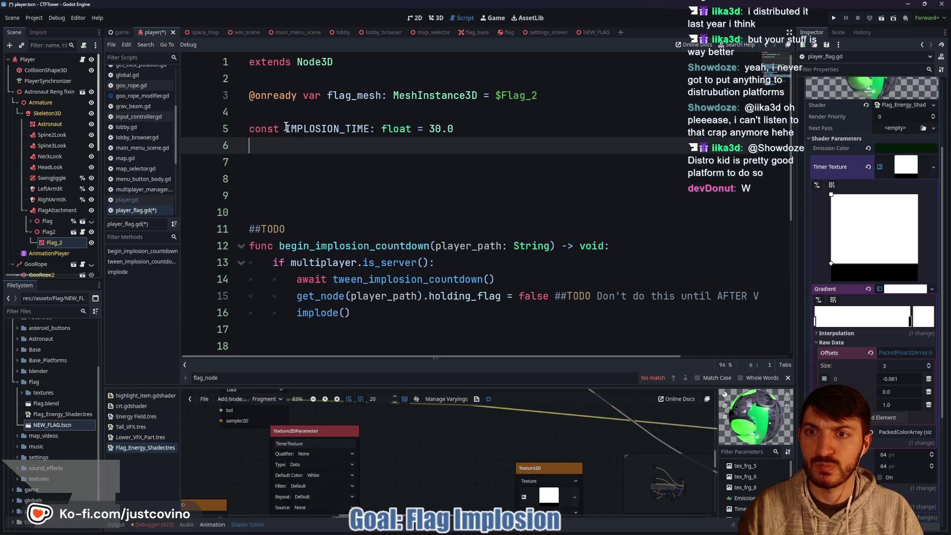
click(279, 112)
key(Return)
key(Return)
key(Up)
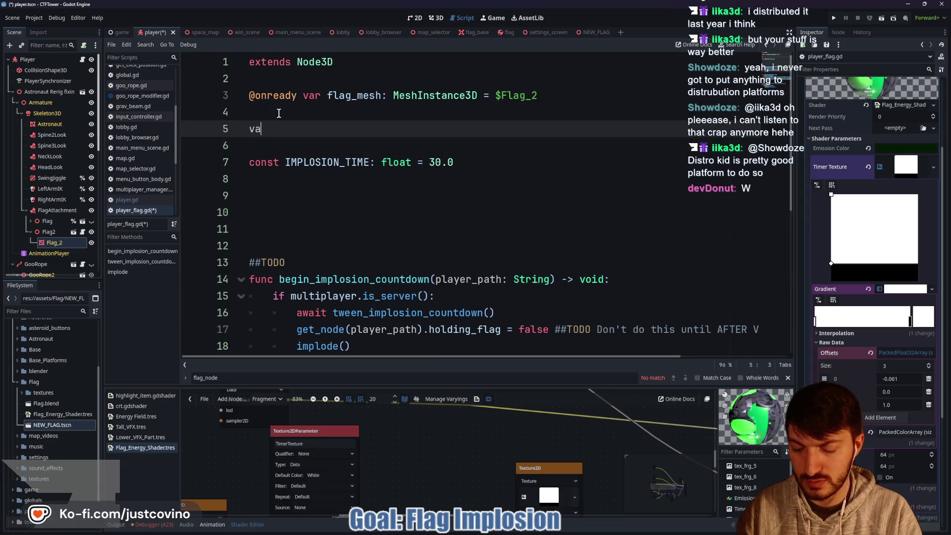
text(is)
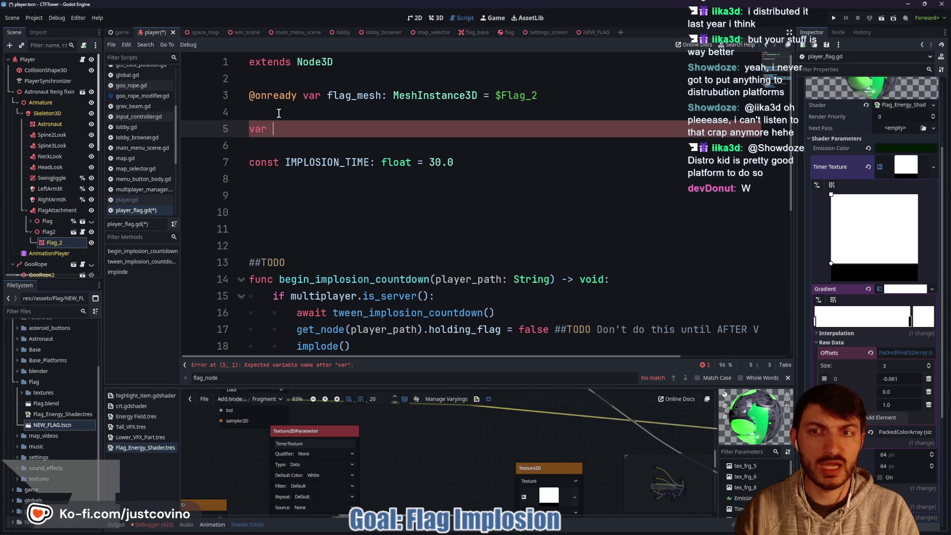
key(BackSpace)
key(BackSpace)
key(BackSpace)
click(285, 198)
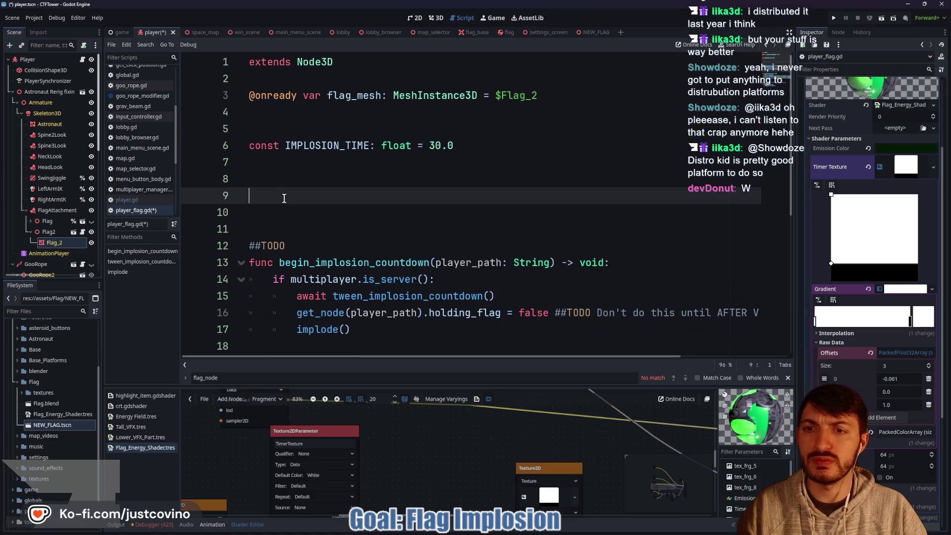
- Write func _process(delta) containing an 'if visible:' block using autocomplete
text(func _proce)
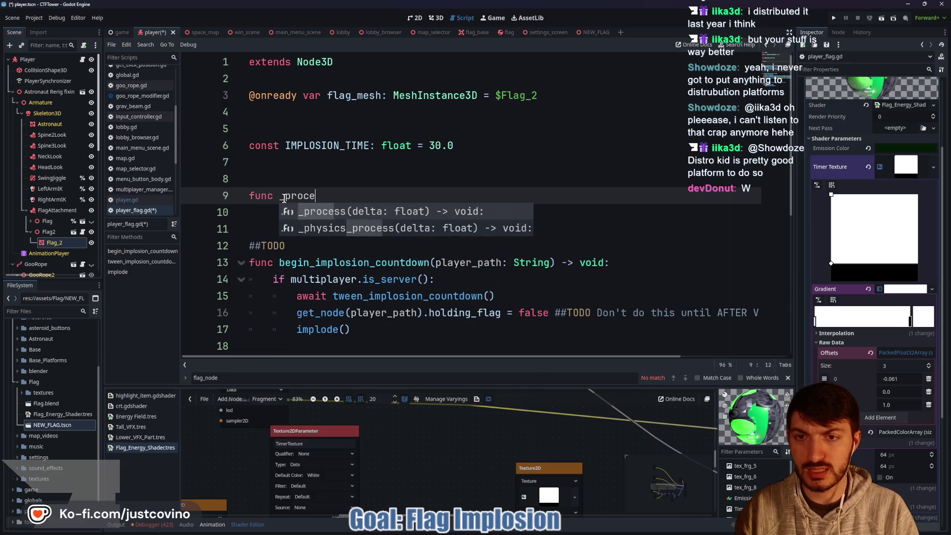
key(Return)
text(if )
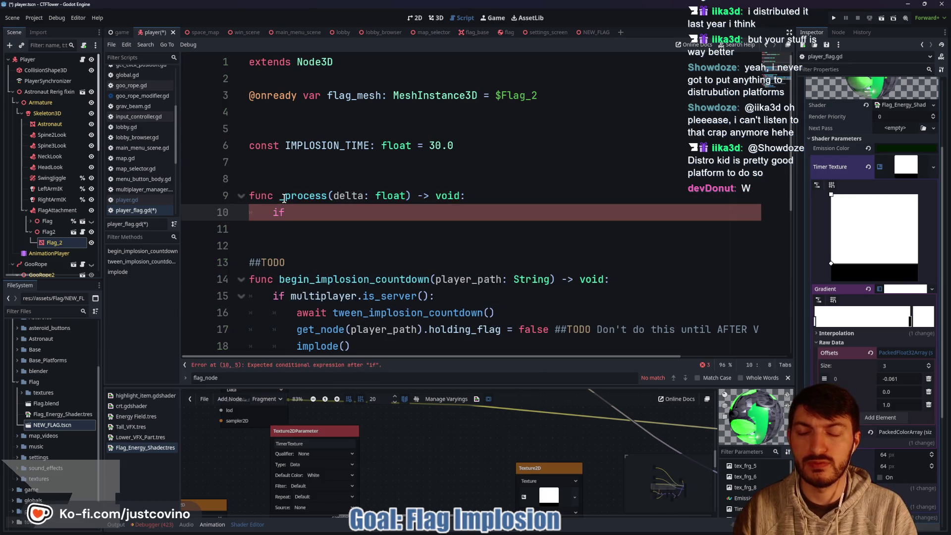
text(visi)
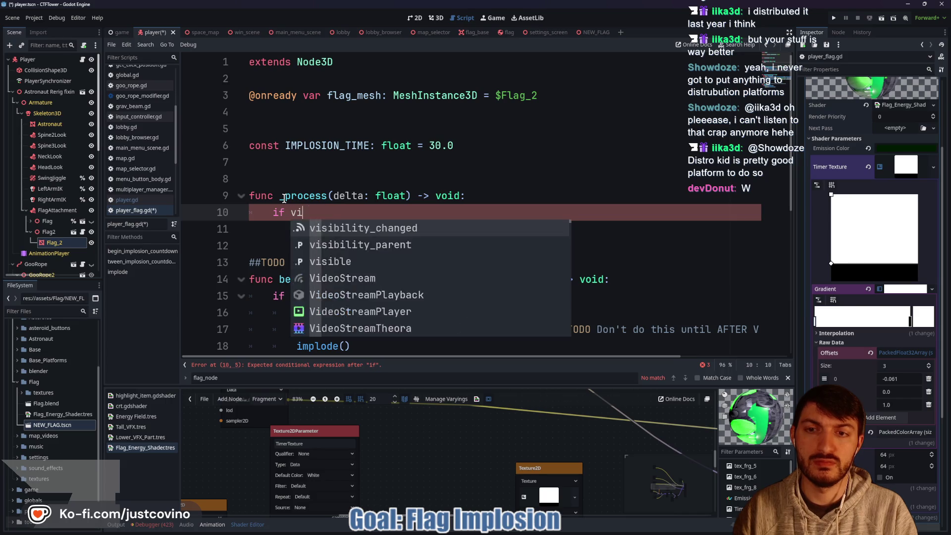
key(Down)
key(Down)
key(Return)
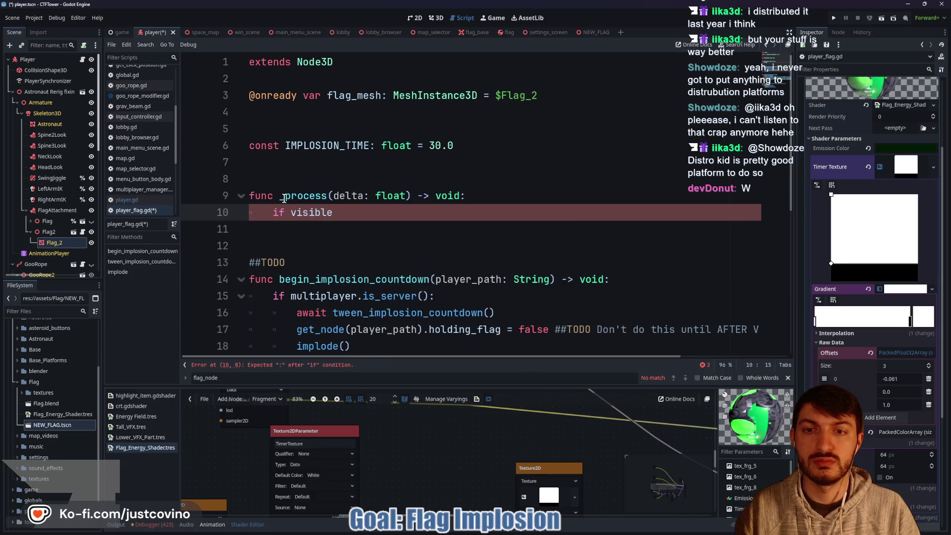
text(:)
key(Return)
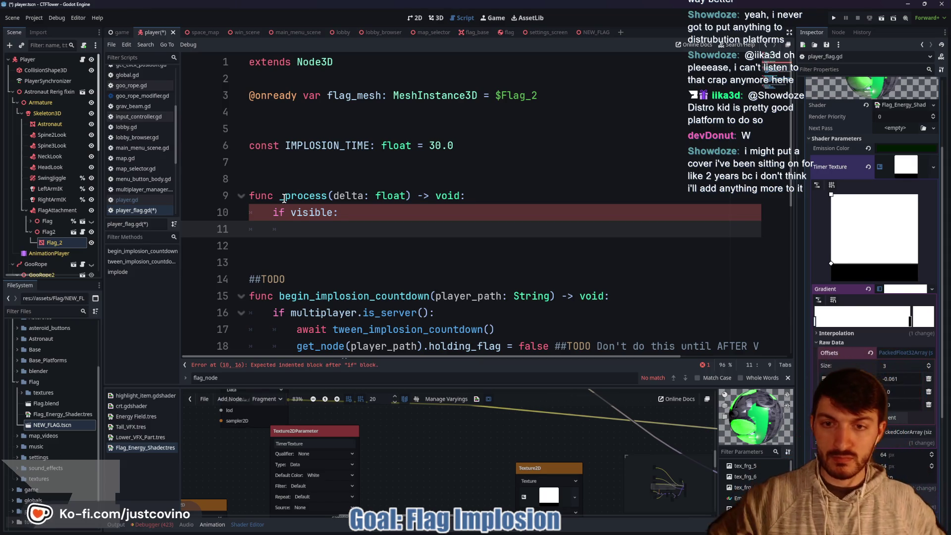
scroll(334, 213, down, 4)
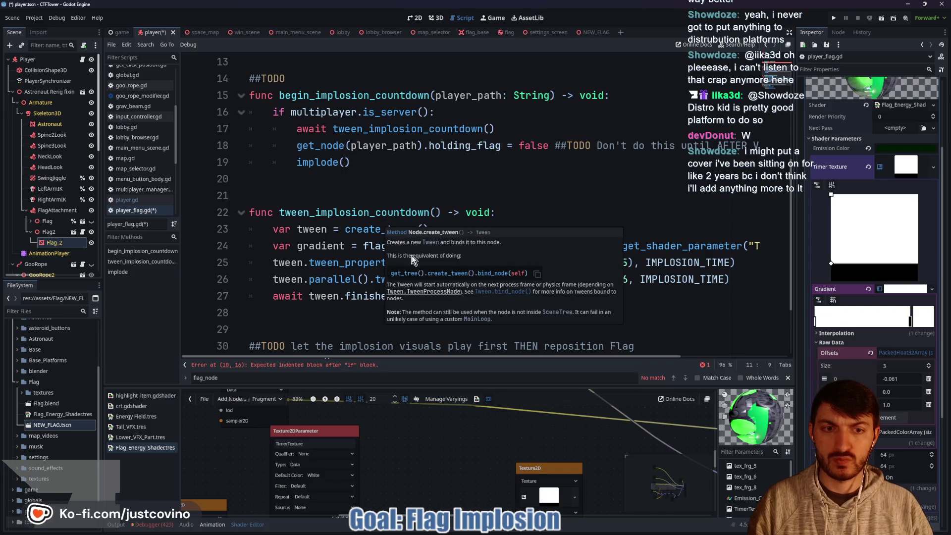
- Remove an extra blank line above _process and open an empty line 5 for a declaration
scroll(420, 209, up, 4)
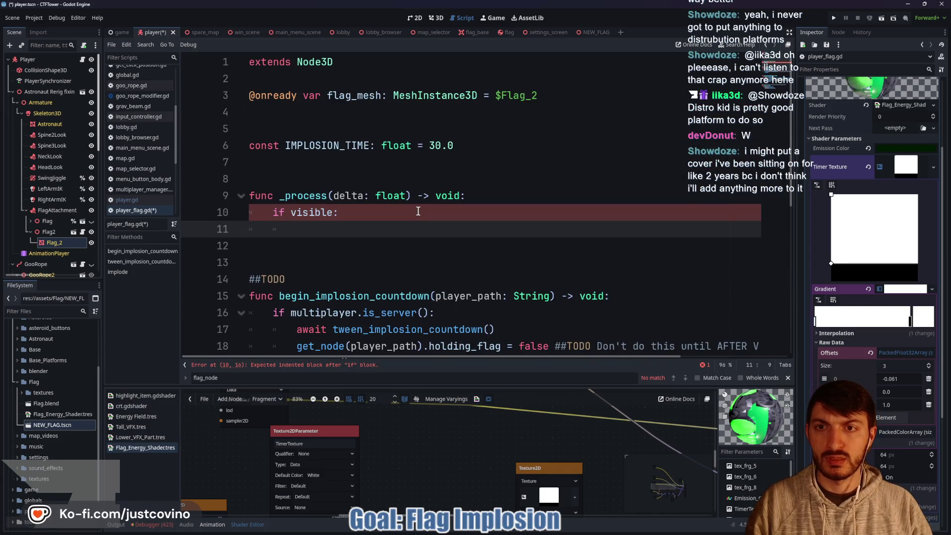
scroll(418, 211, down, 3)
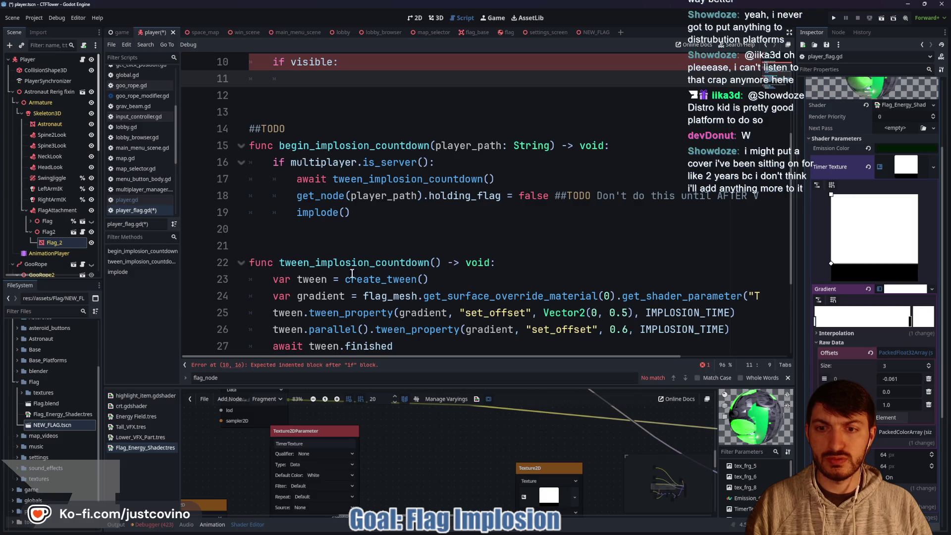
scroll(367, 252, up, 3)
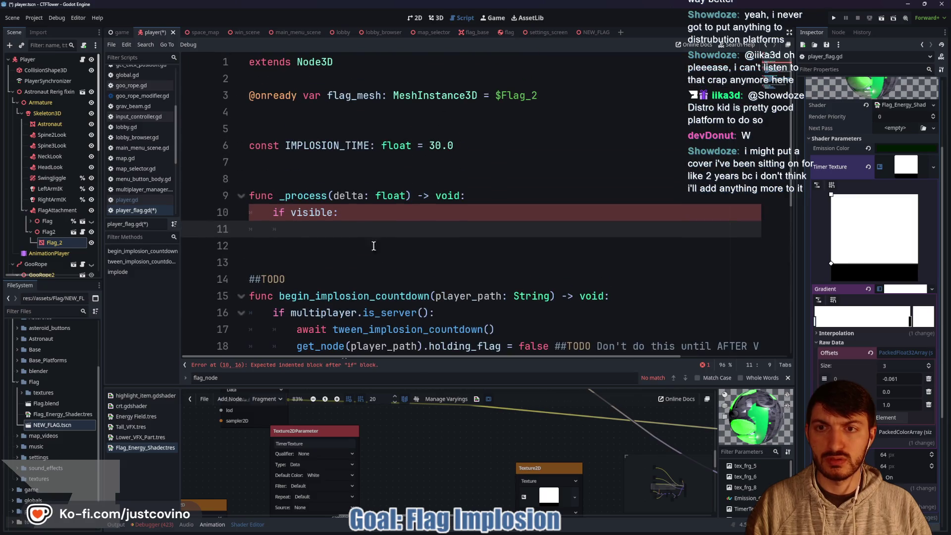
click(265, 174)
click(276, 125)
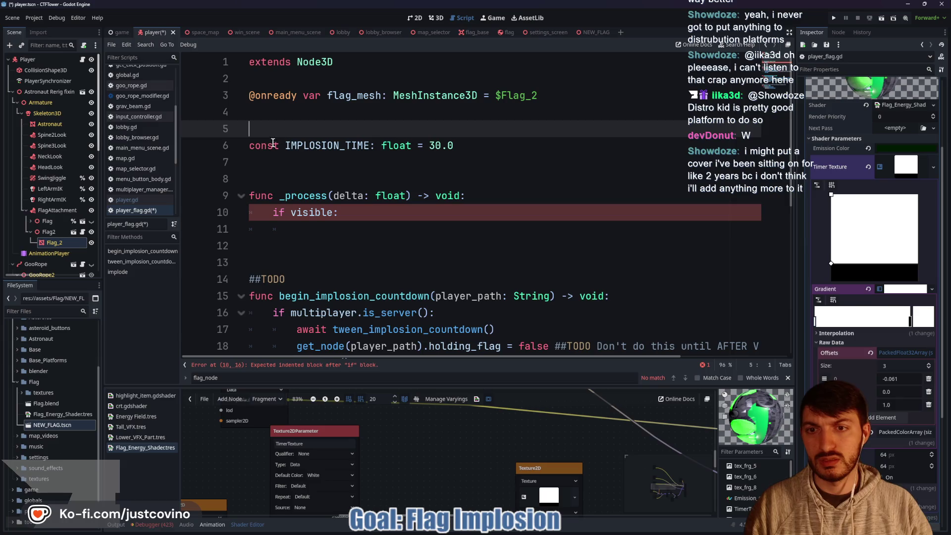
click(278, 161)
key(Delete)
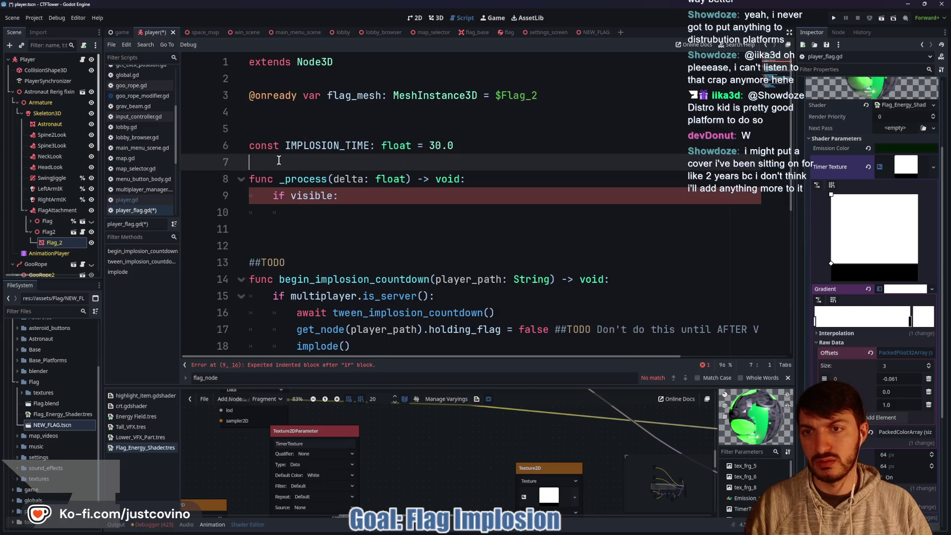
key(Return)
click(295, 114)
key(Return)
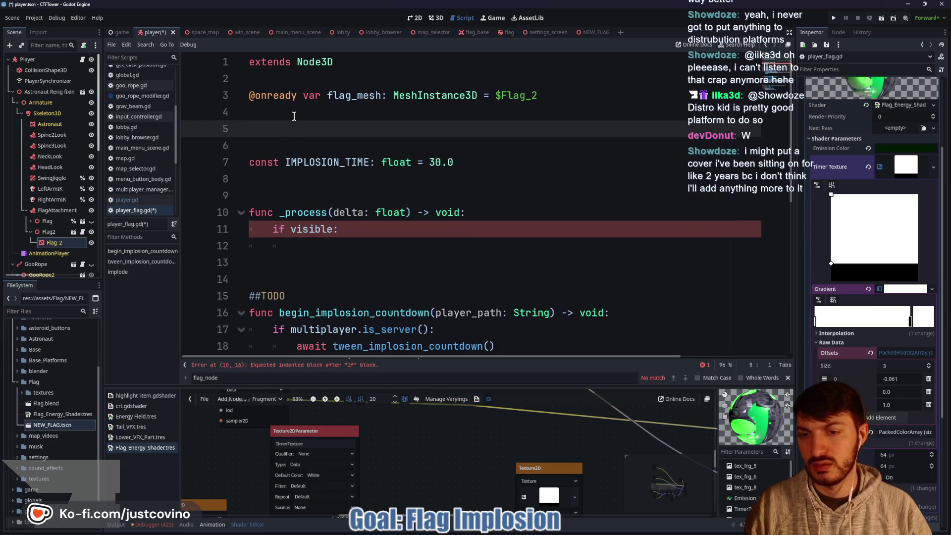
- Copy the var gradient line from tween_implosion_countdown and paste it onto line 5
scroll(294, 116, down, 4)
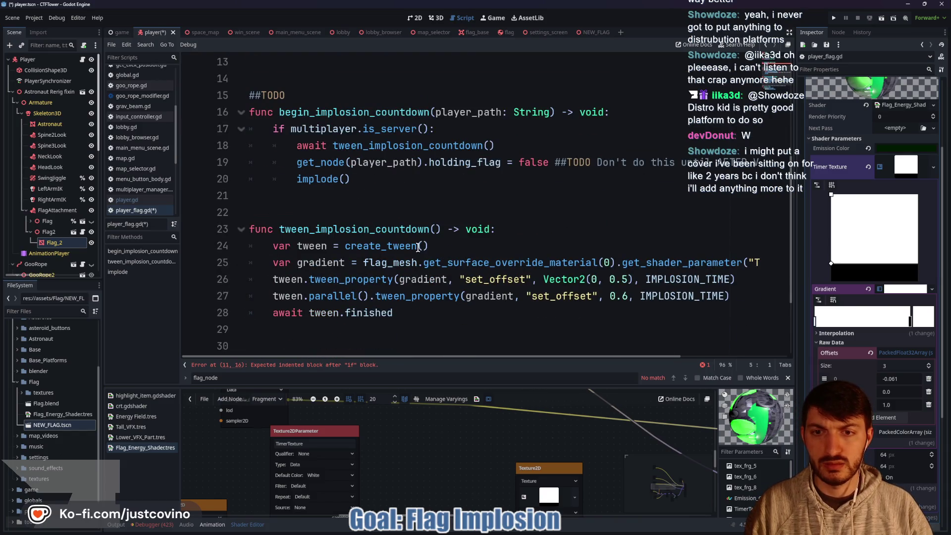
mouse_move(268, 263)
mouse_down()
mouse_move(803, 258)
mouse_move(772, 263)
mouse_up()
scroll(559, 240, left, 5)
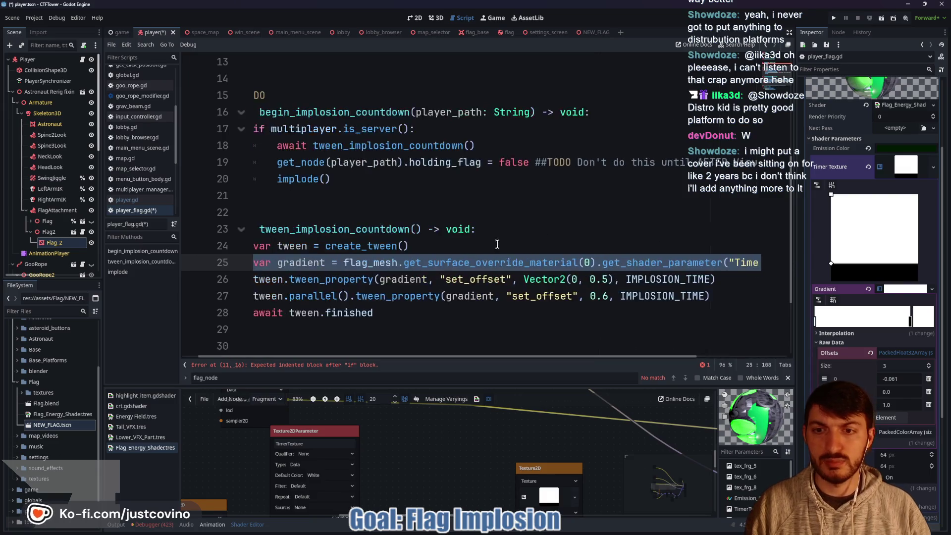
scroll(371, 238, up, 4)
click(282, 130)
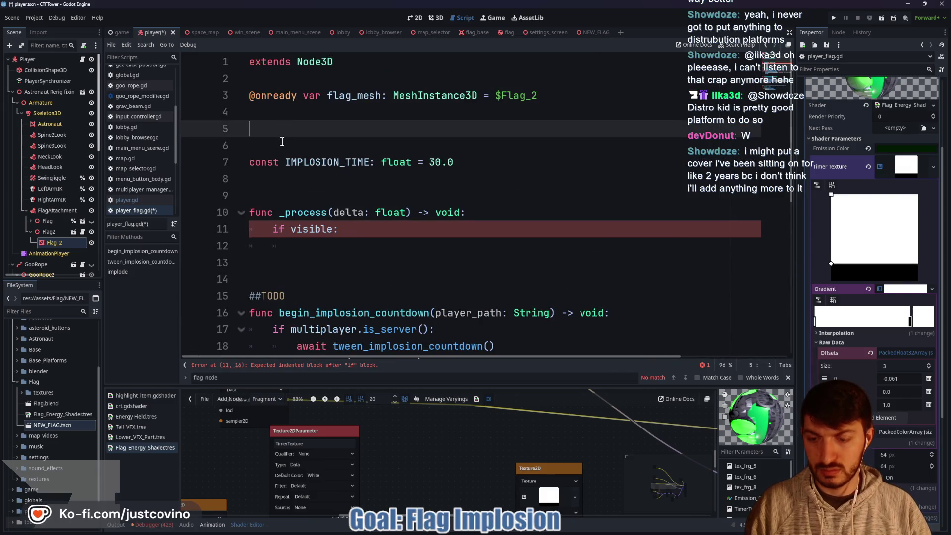
text(var gradient = flag_mesh.get_surface_override_material(0).get_shader_parameter("TimerTexture").gradient)
scroll(452, 207, left, 5)
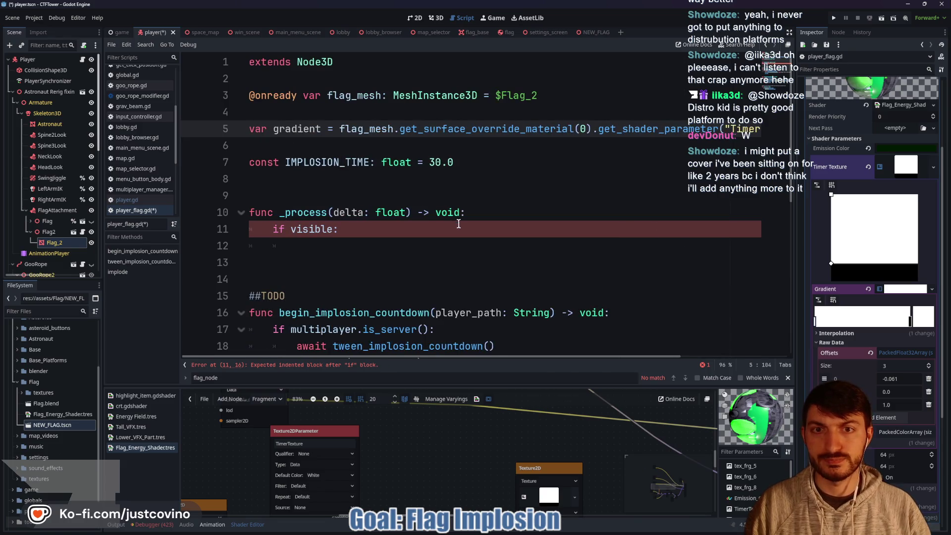
scroll(436, 262, down, 2)
- Start a gradient.set_offset( call in the if visible block, with a draft line above it
click(302, 149)
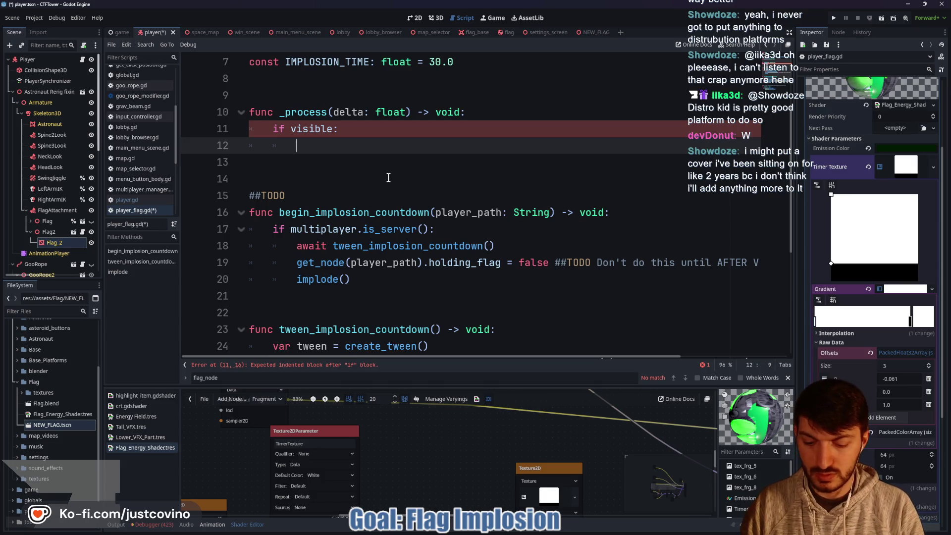
text(r)
key(Return)
text(.set_)
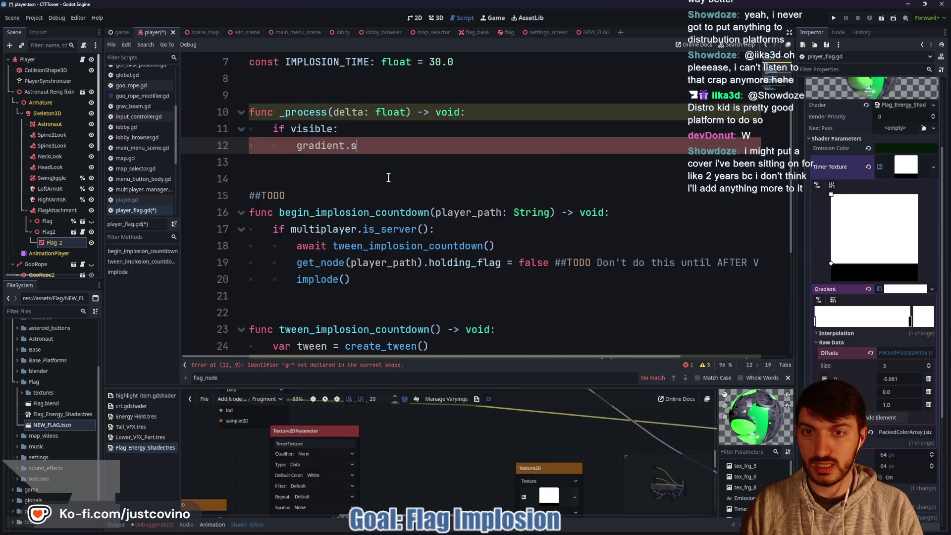
text(offset)
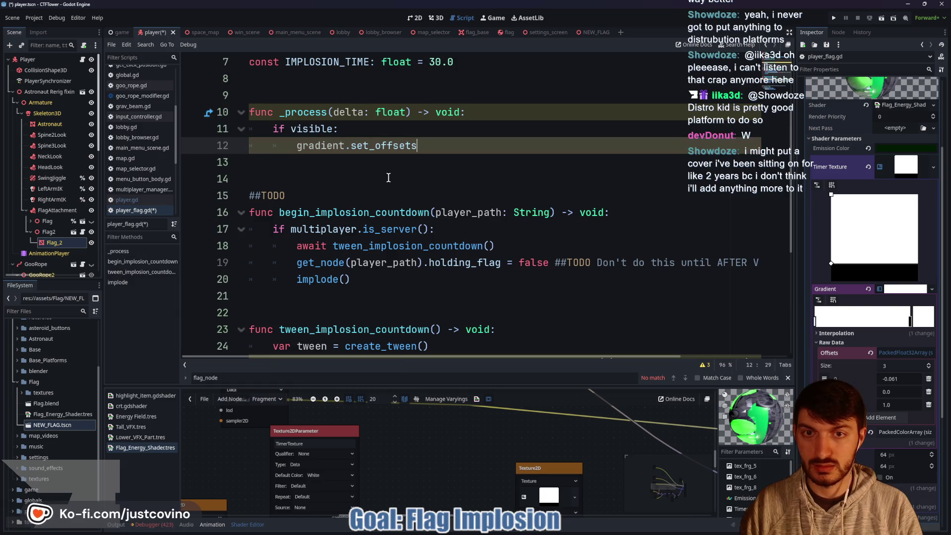
text((09)
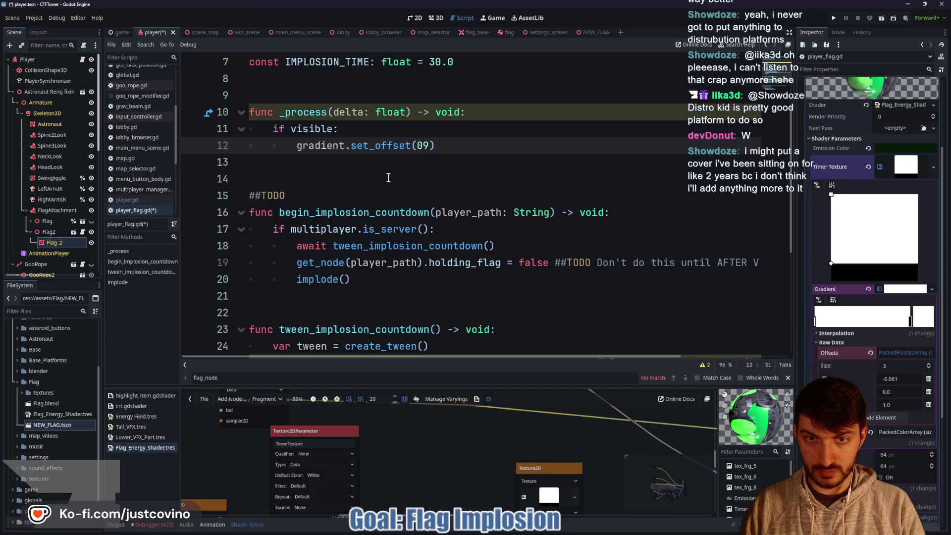
key(BackSpace)
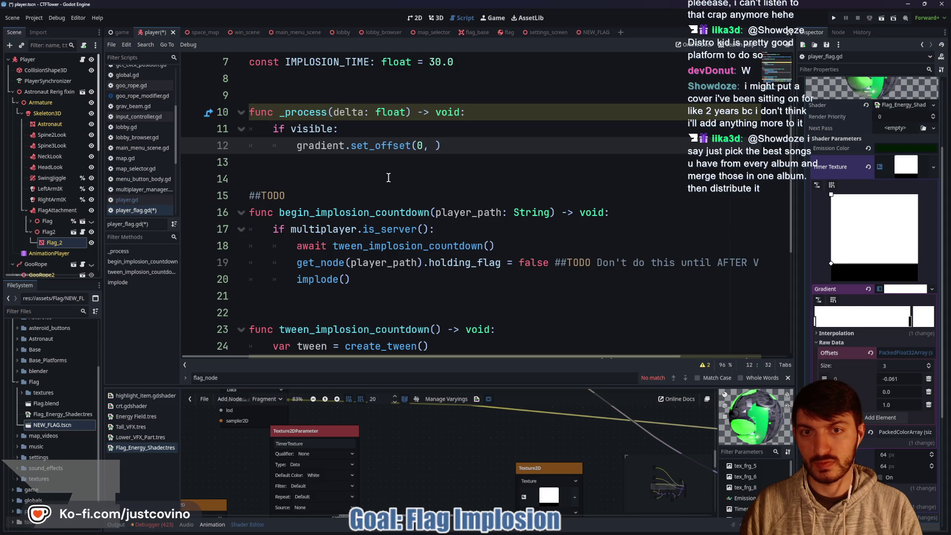
click(389, 133)
key(Return)
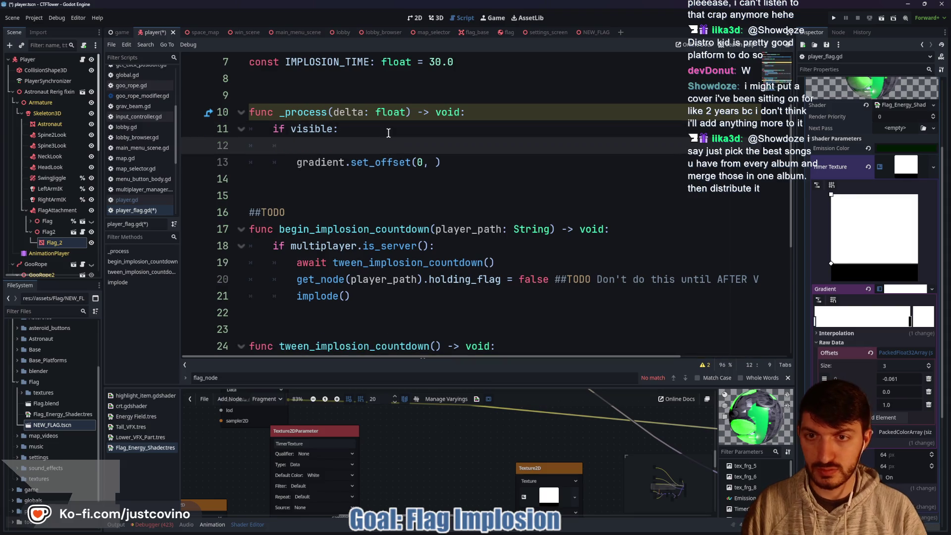
text(top_point)
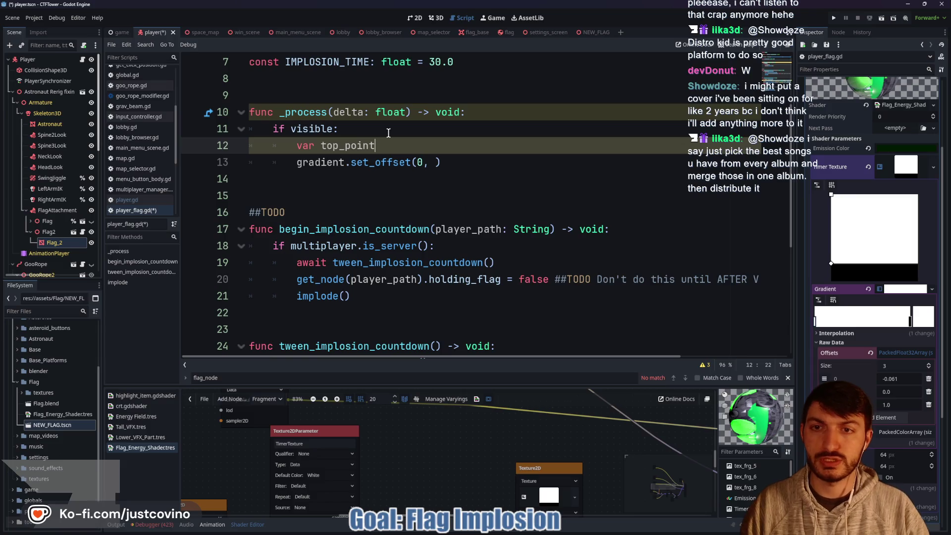
- Declare var top_drop: float = 0.0 below the gradient variable
scroll(389, 132, up, 3)
click(268, 146)
key(Return)
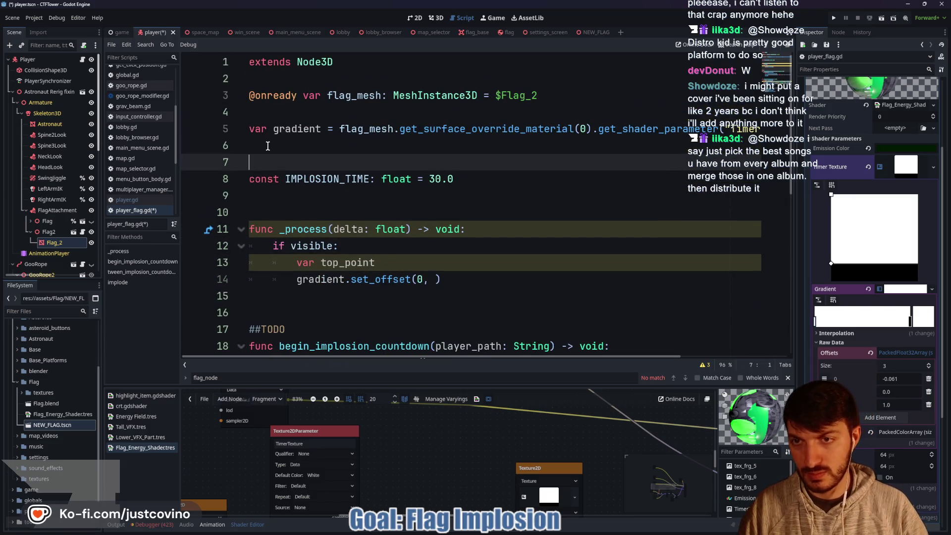
click(268, 147)
text(var top_)
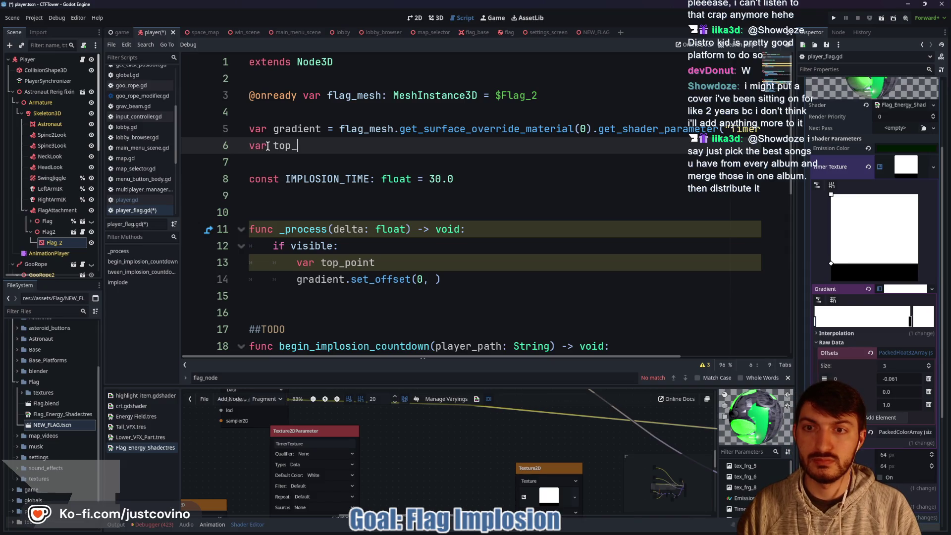
key(BackSpace)
key(BackSpace)
key(BackSpace)
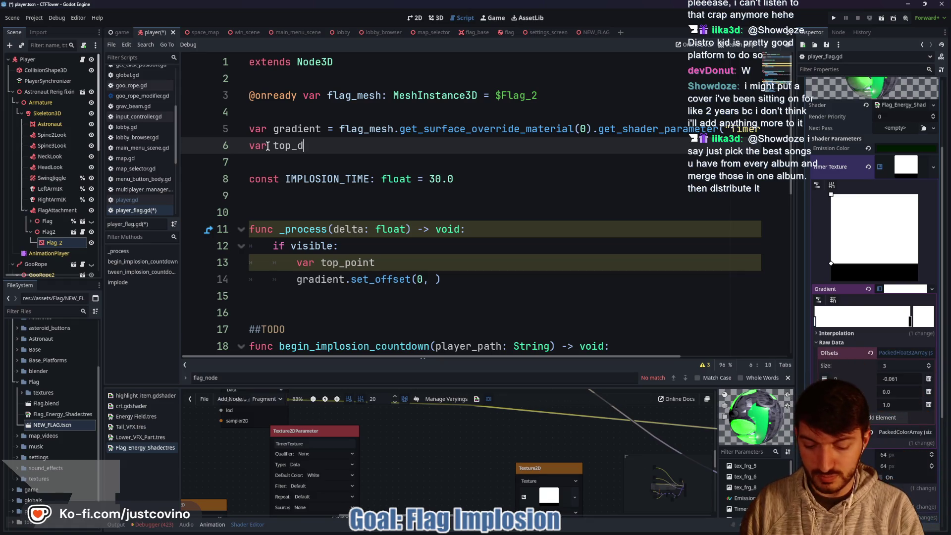
text(drop:)
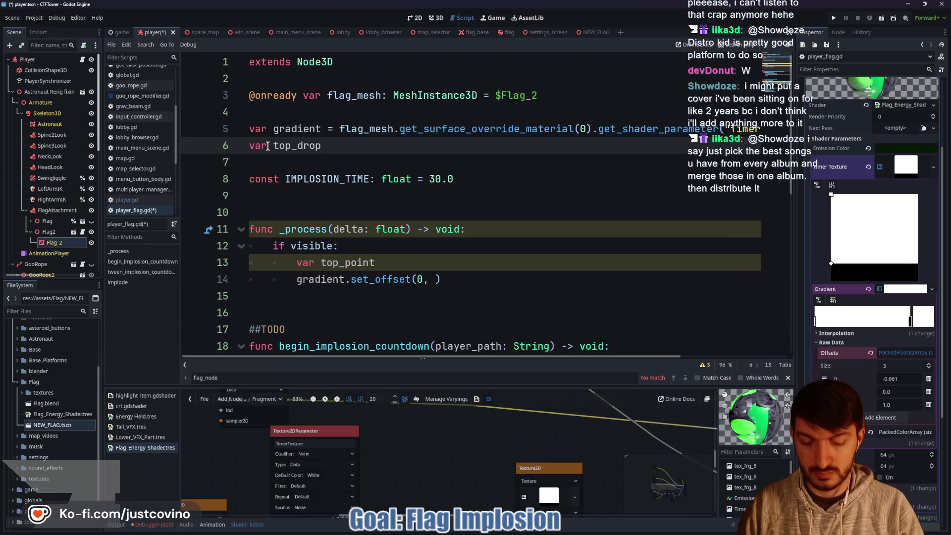
text( float )
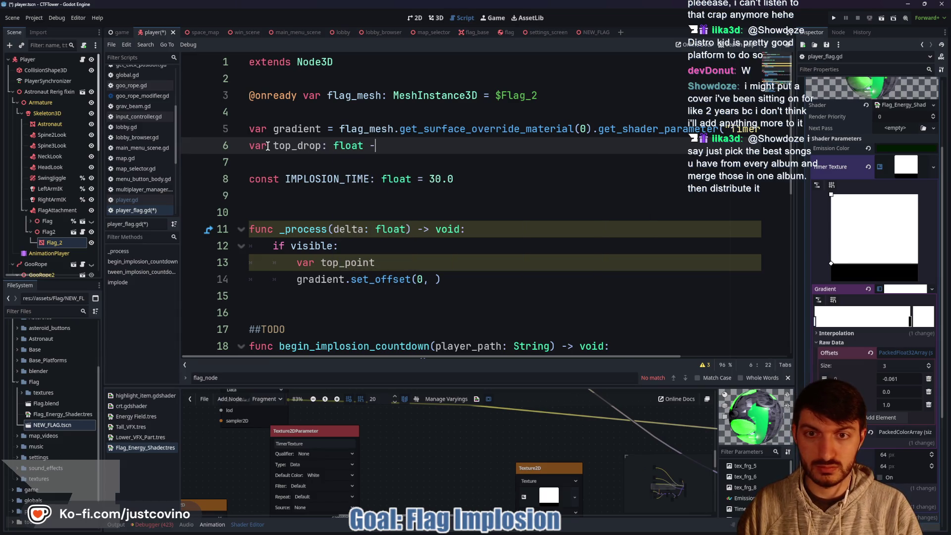
text(=)
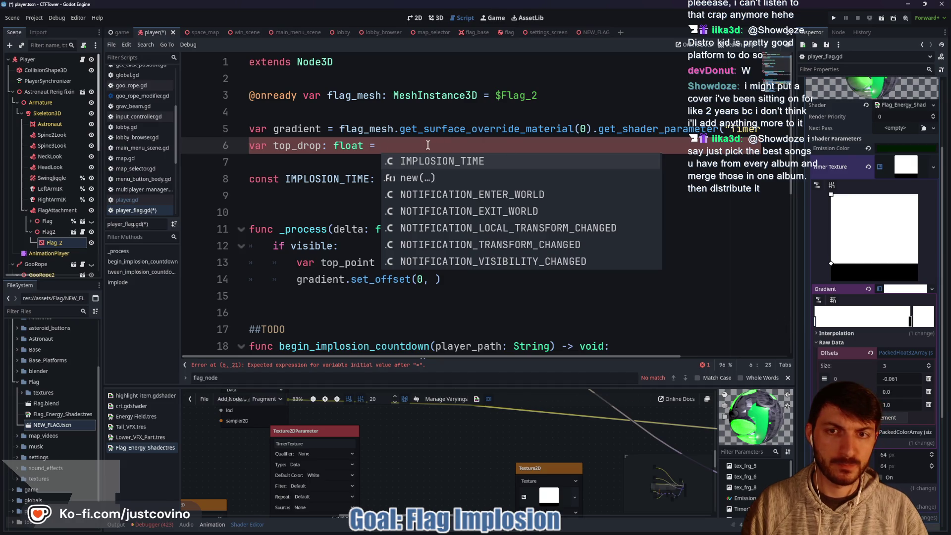
key(Escape)
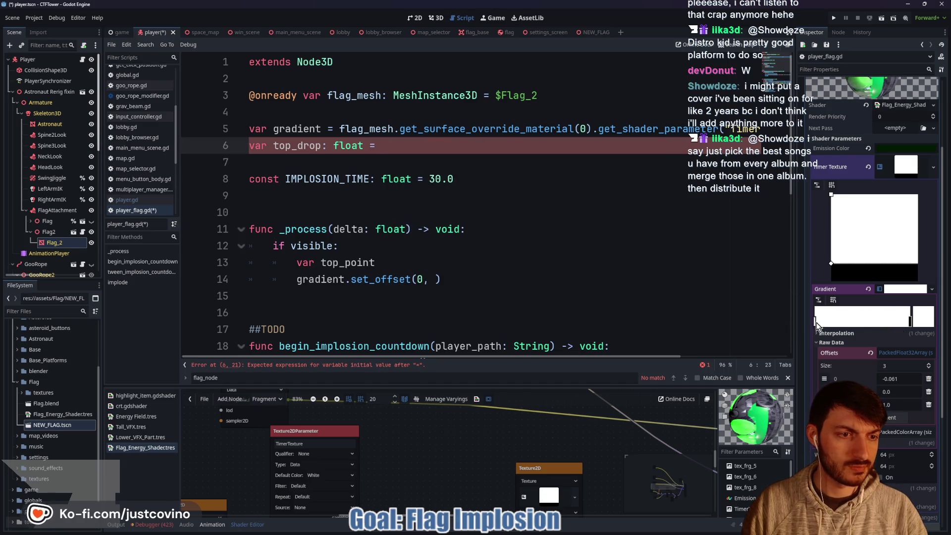
drag(822, 323, 825, 323)
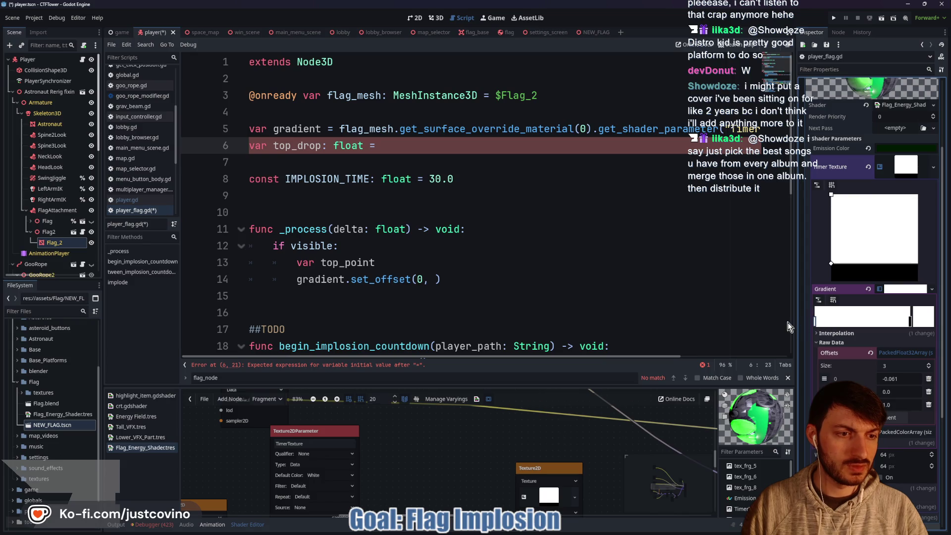
text(0.0)
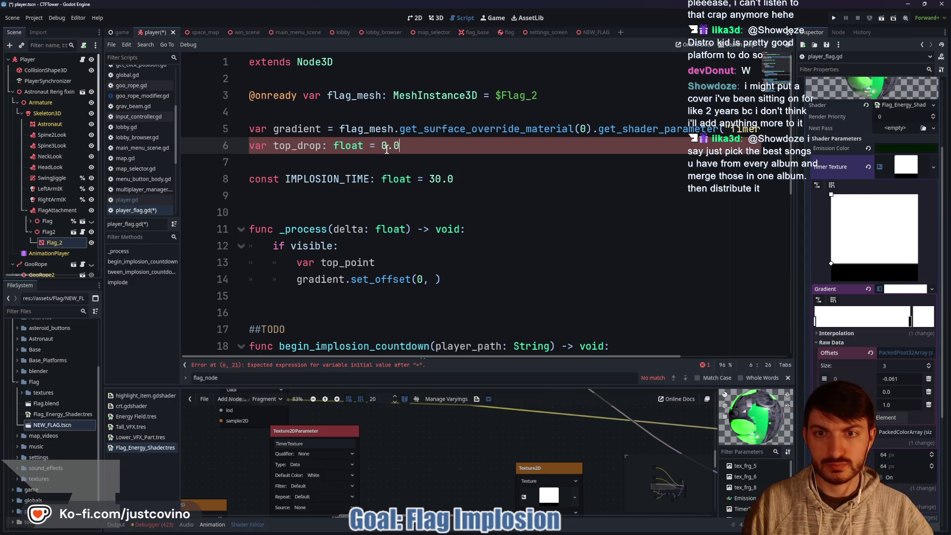
- Replace the draft top_point line with 'top_drop += delta * 0.001' above set_offset
scroll(398, 163, down, 1)
click(405, 214)
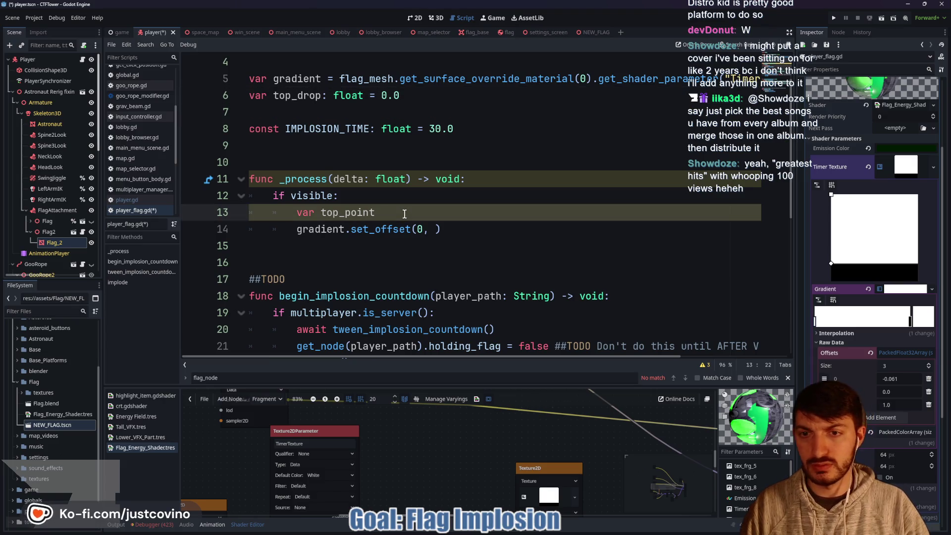
drag(376, 213, 295, 214)
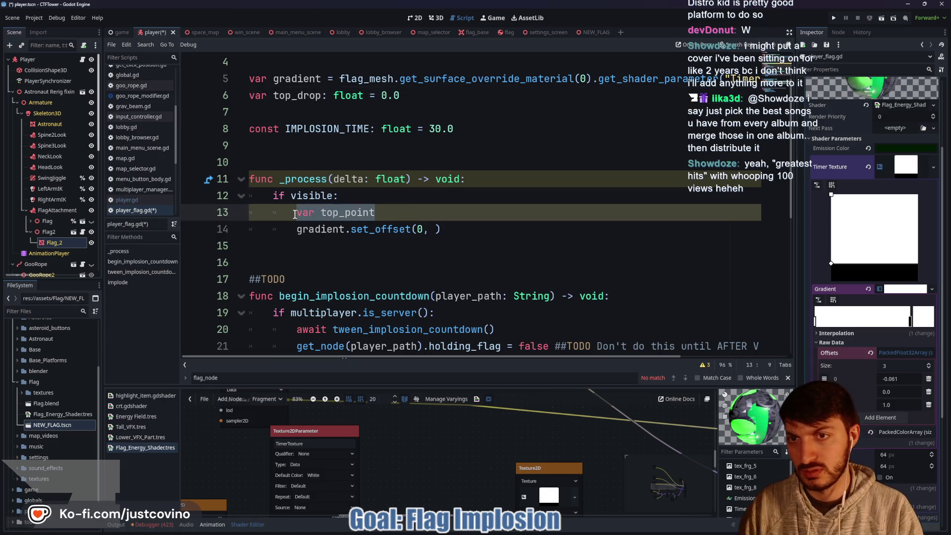
key(BackSpace)
text(top)
key(Return)
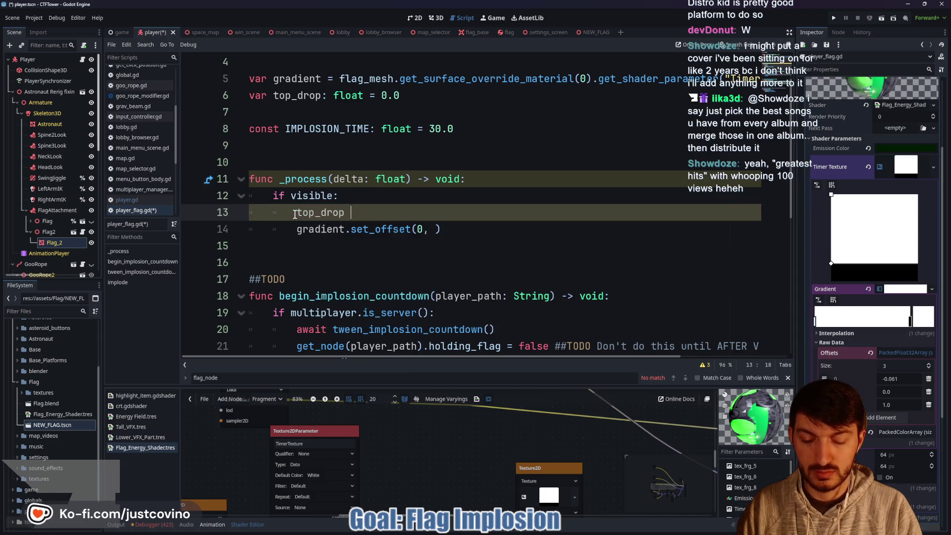
text(+=)
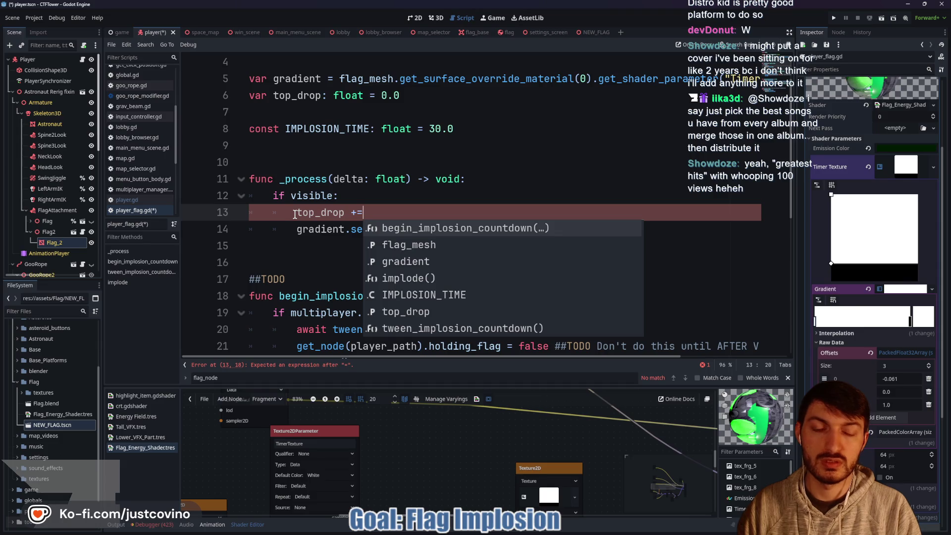
text( delta)
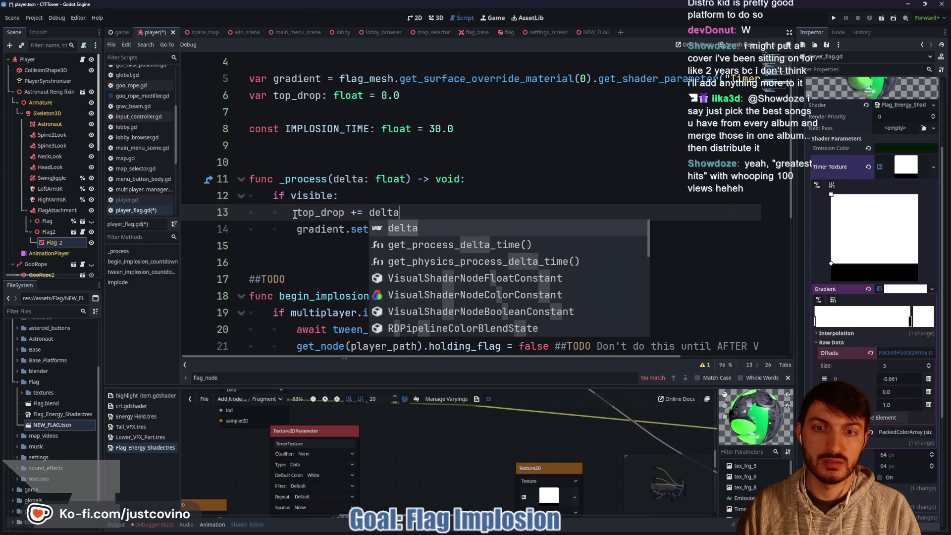
text( *)
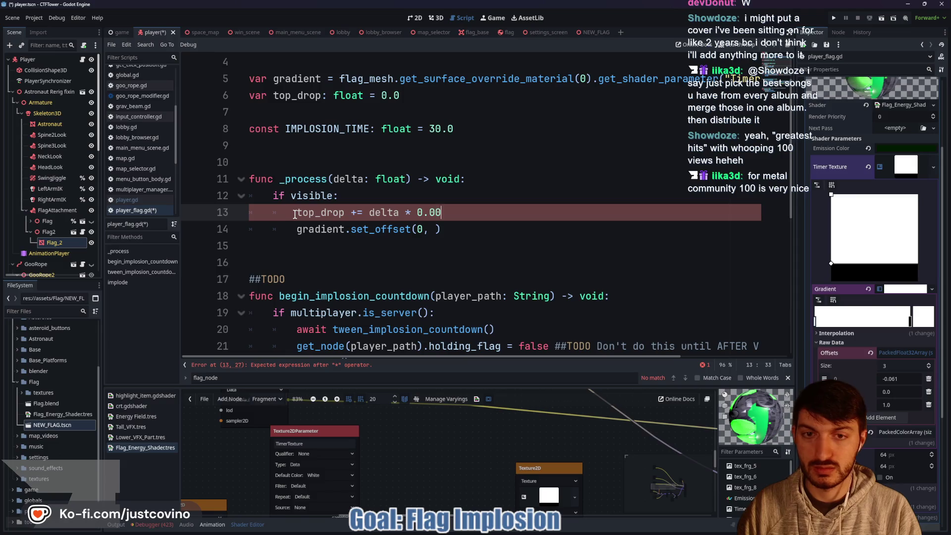
text(1)
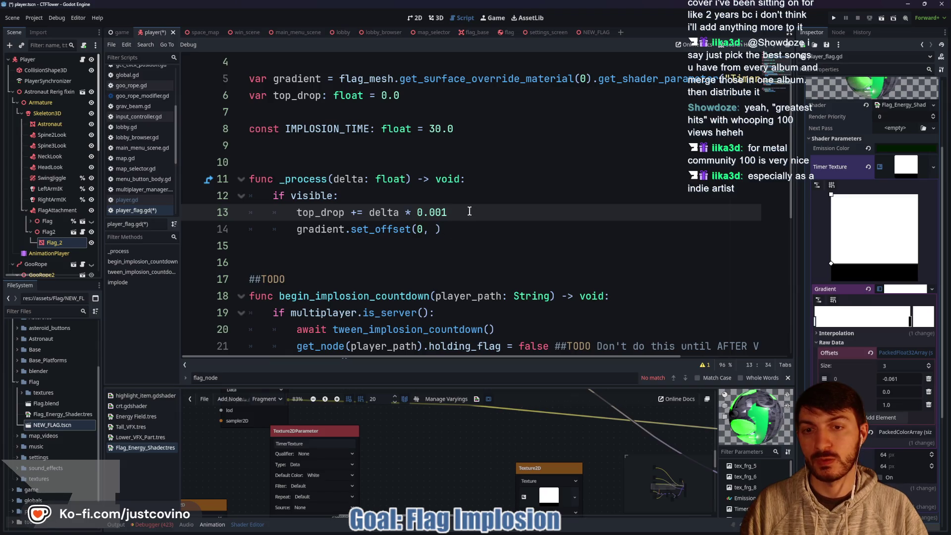
drag(452, 212, 367, 213)
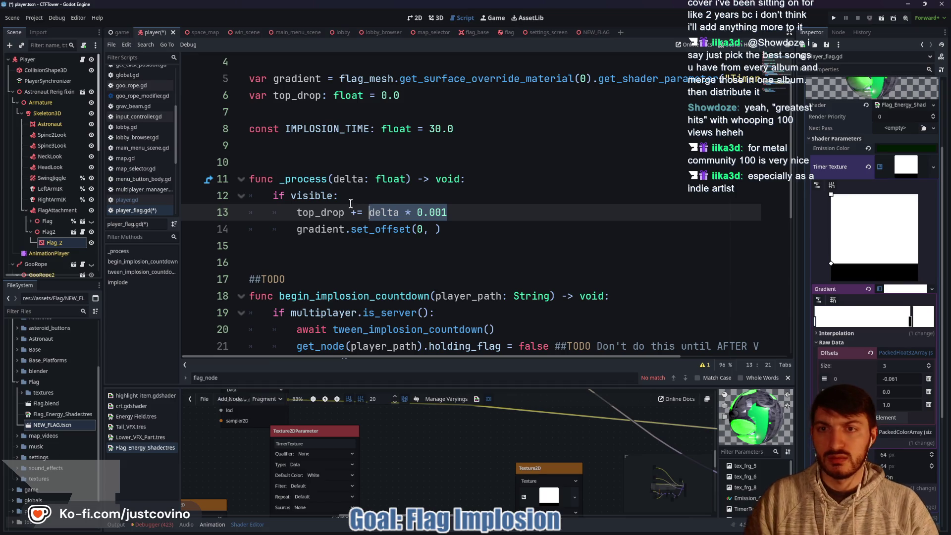
- Declare var time: float = 30 below top_drop
click(301, 110)
key(Return)
key(Up)
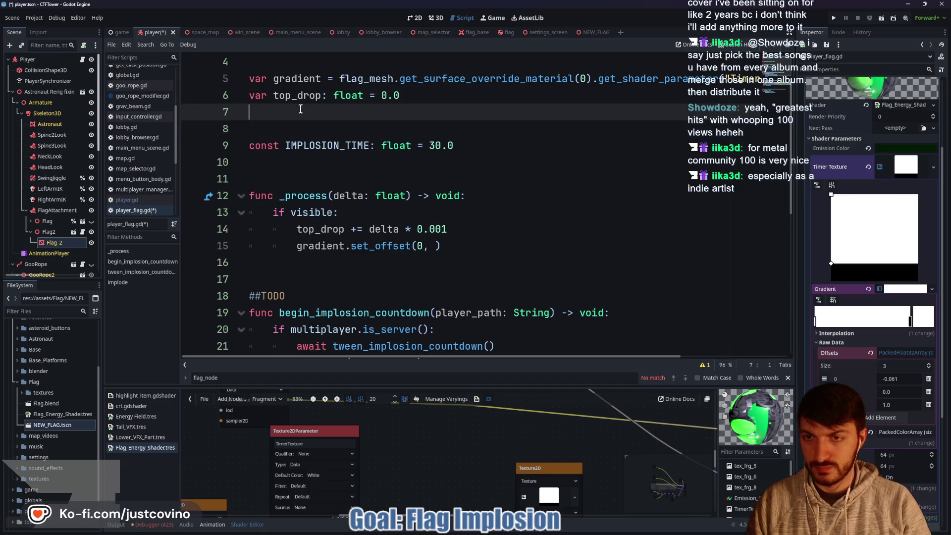
text(var time: f)
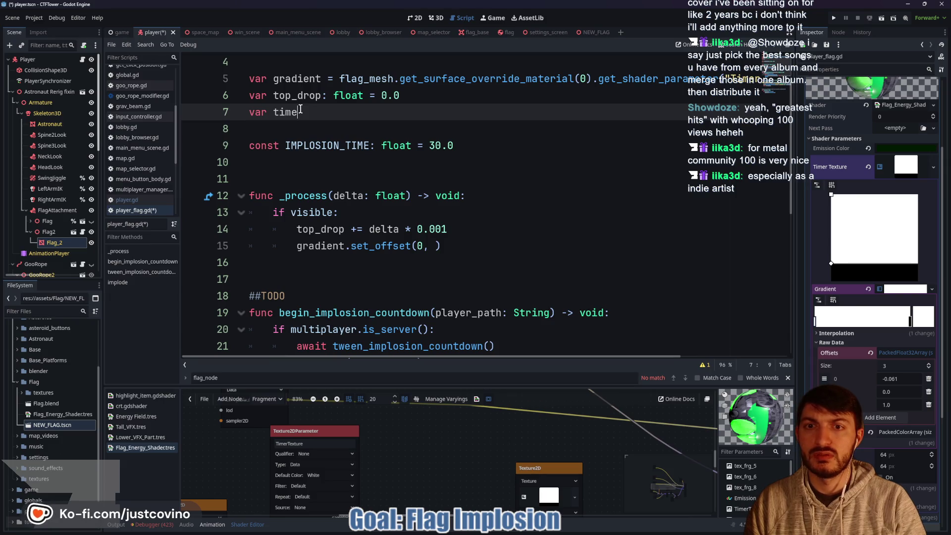
text(loat = 30.0)
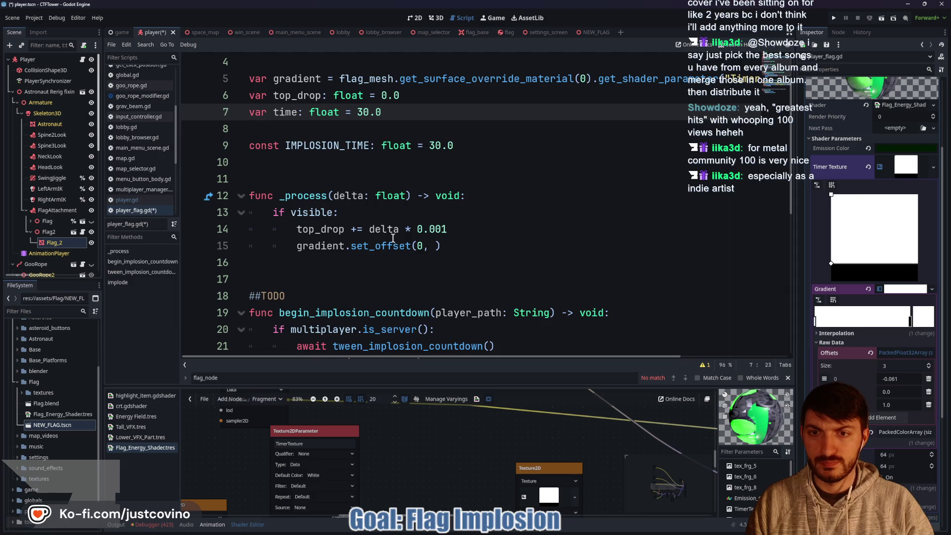
- Under 'if visible:', add 'time -= delta' and return once time <= 0.0
click(375, 214)
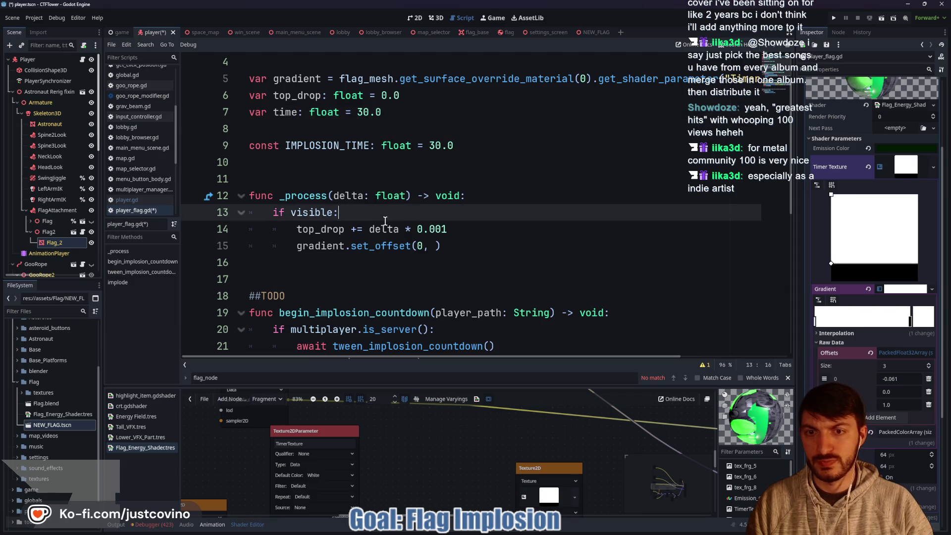
key(Return)
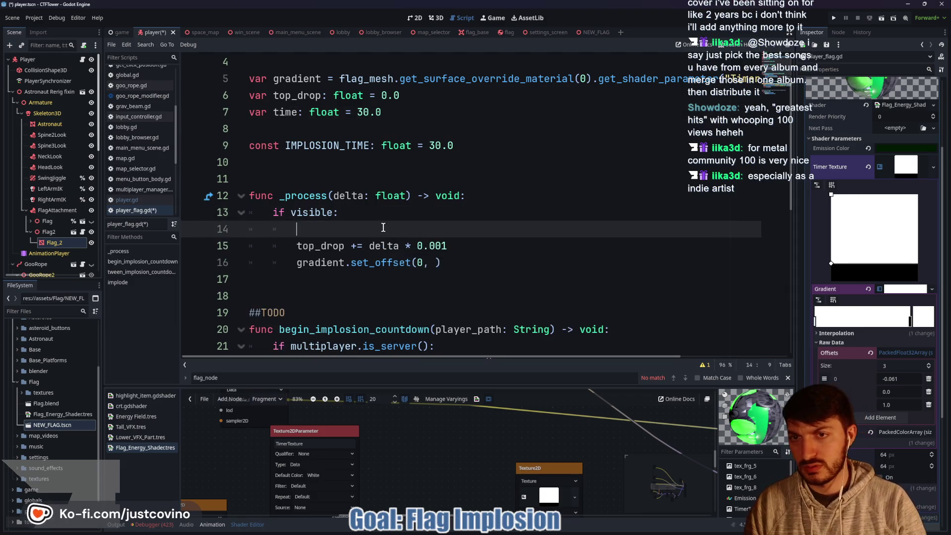
text(time -=)
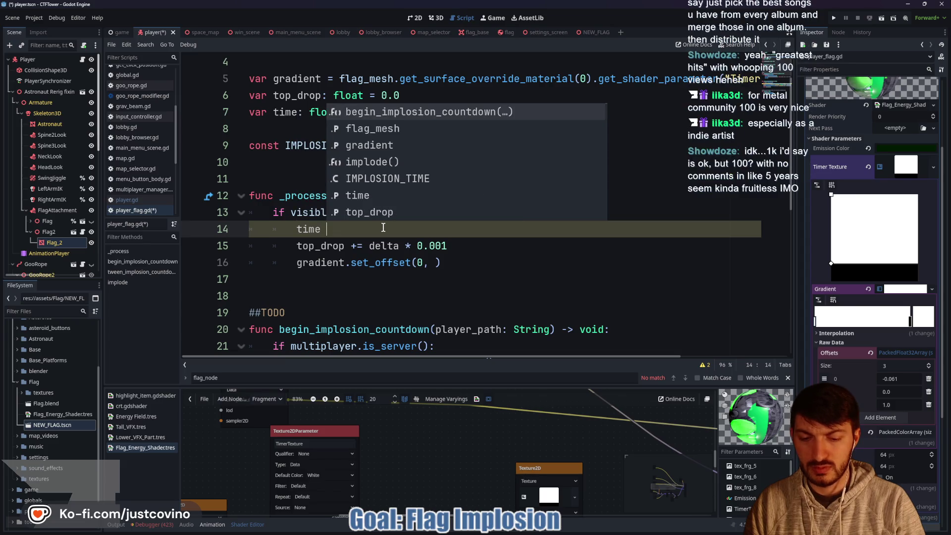
text( delta)
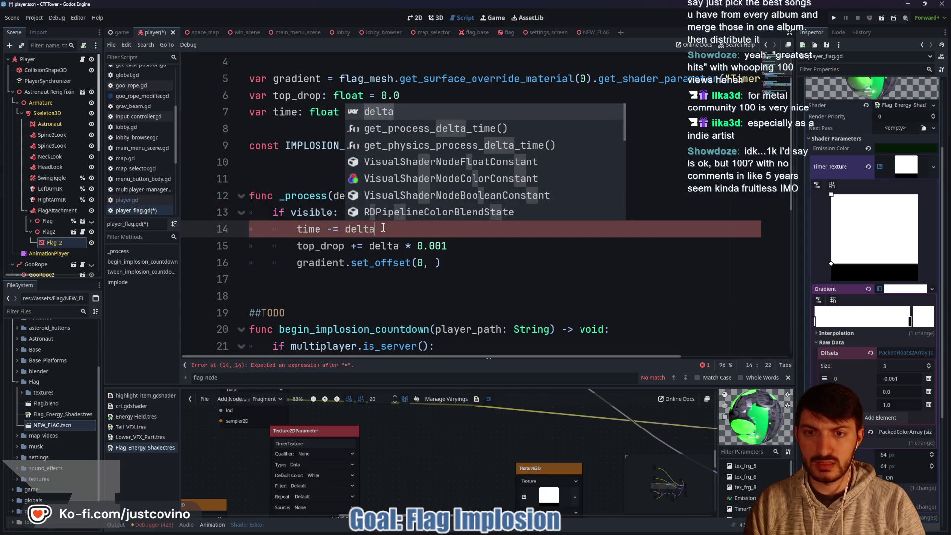
key(Escape)
key(Return)
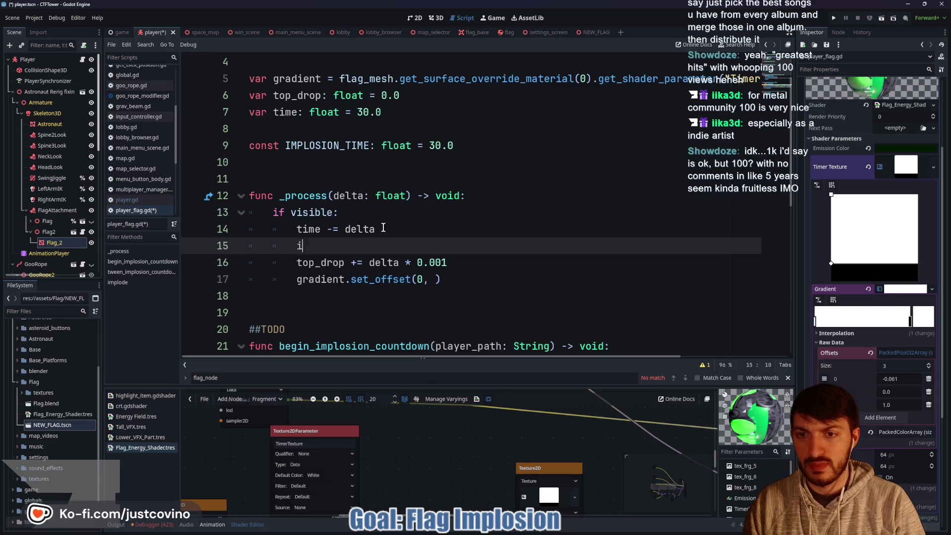
text(if time <)
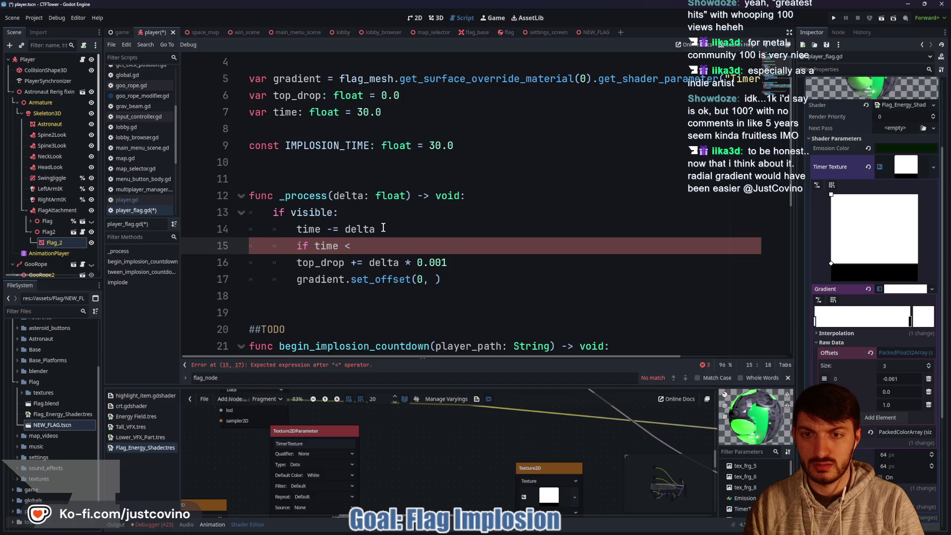
text(=)
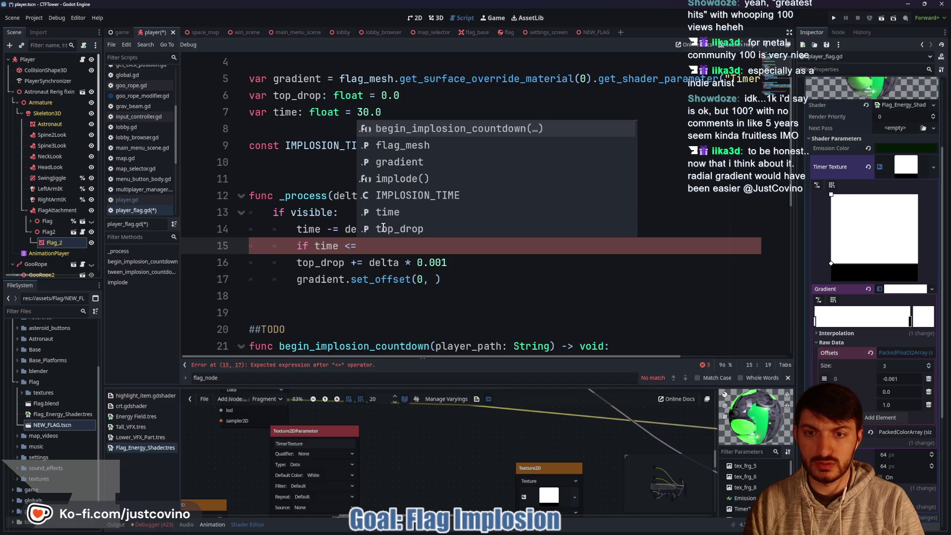
text( 0.0: )
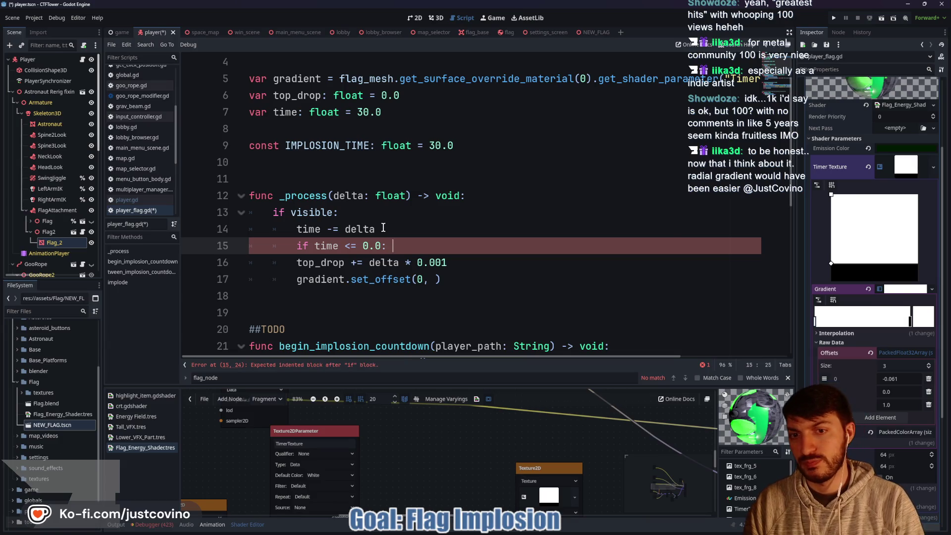
text(return)
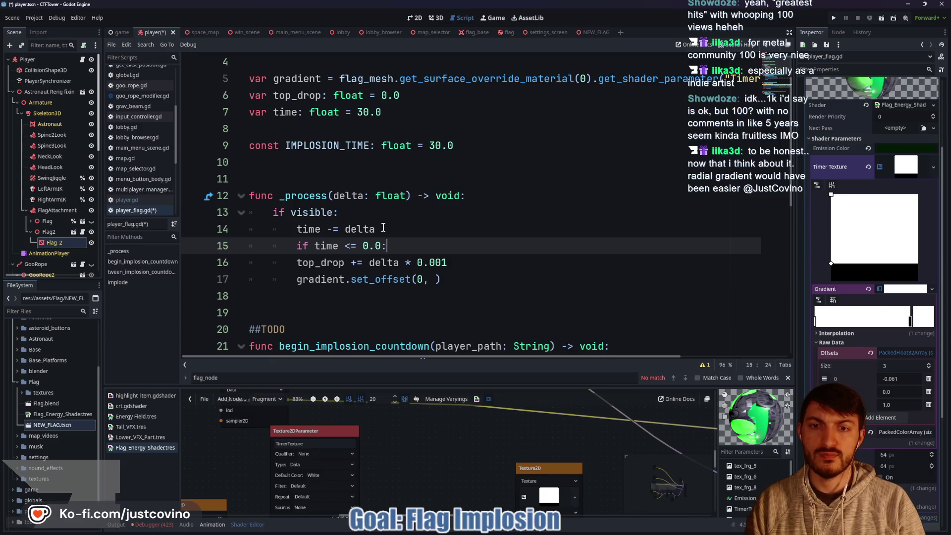
key(Return)
text(return)
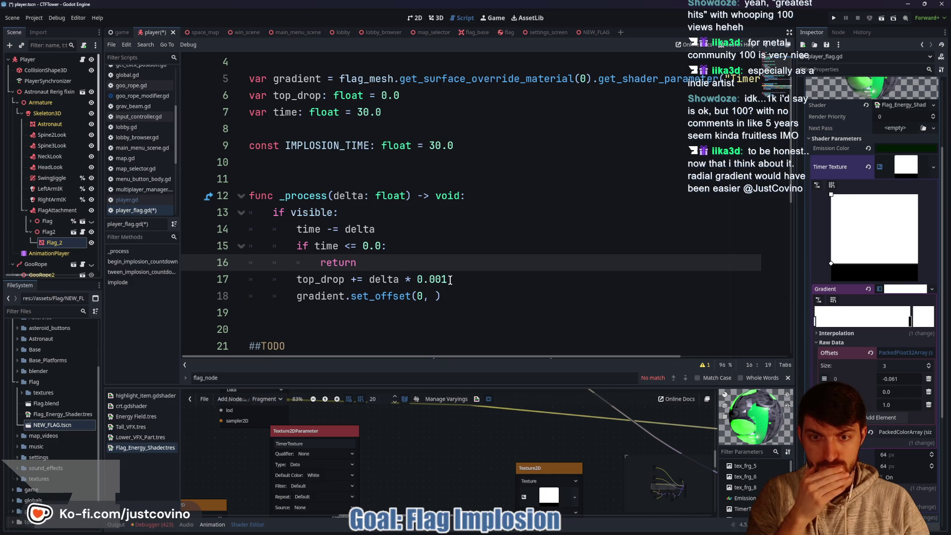
- Add 'top_drop = clampf(top_drop, 0.0, 0.5)' after the top_drop increment
click(450, 280)
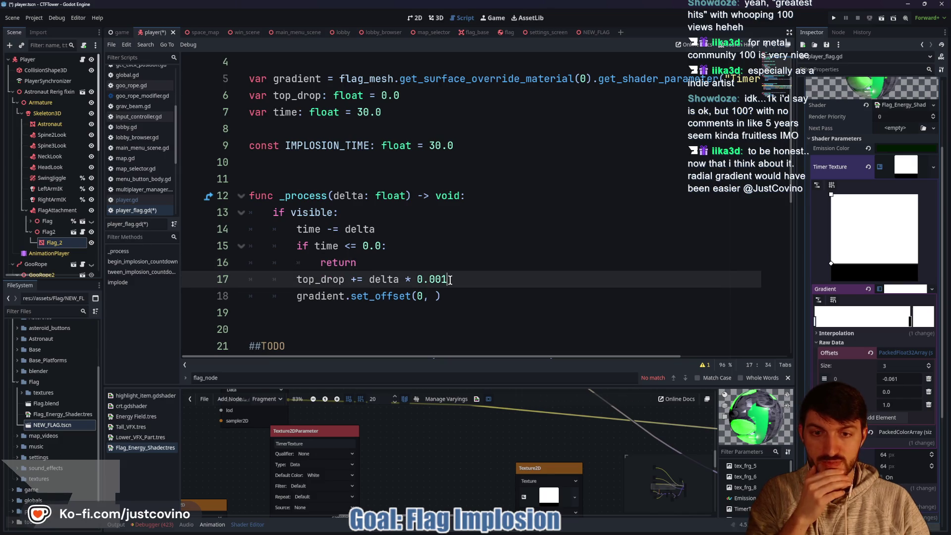
key(Return)
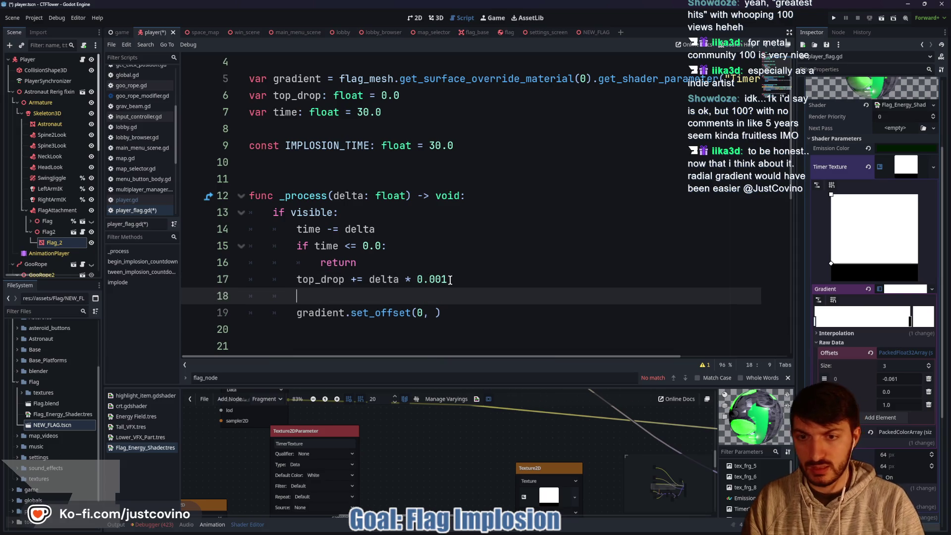
text(top)
key(Return)
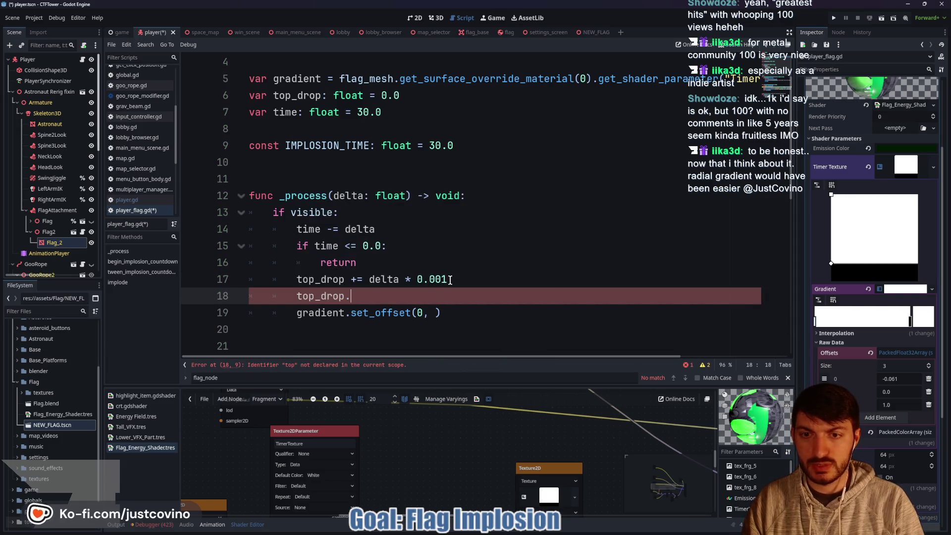
text(= clampf)
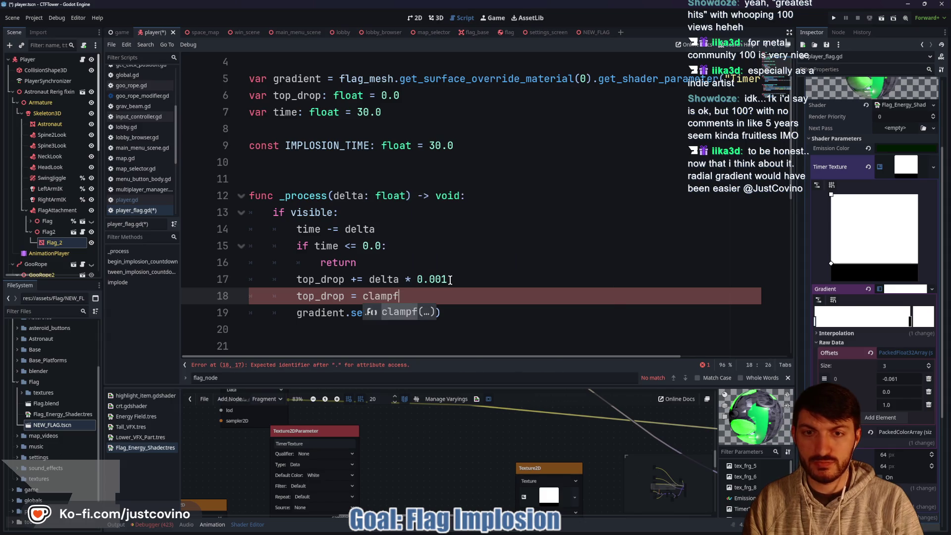
key(Return)
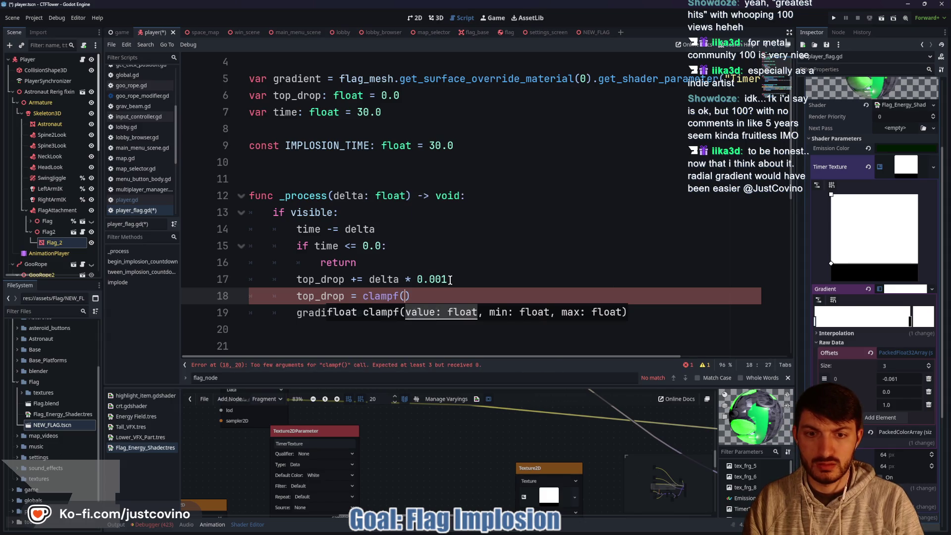
text(top)
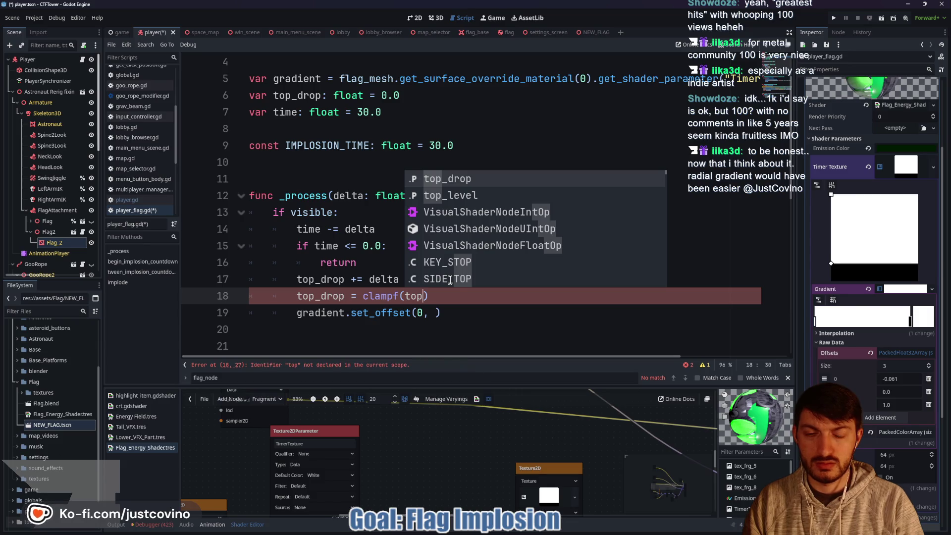
key(Return)
text(, 0.0)
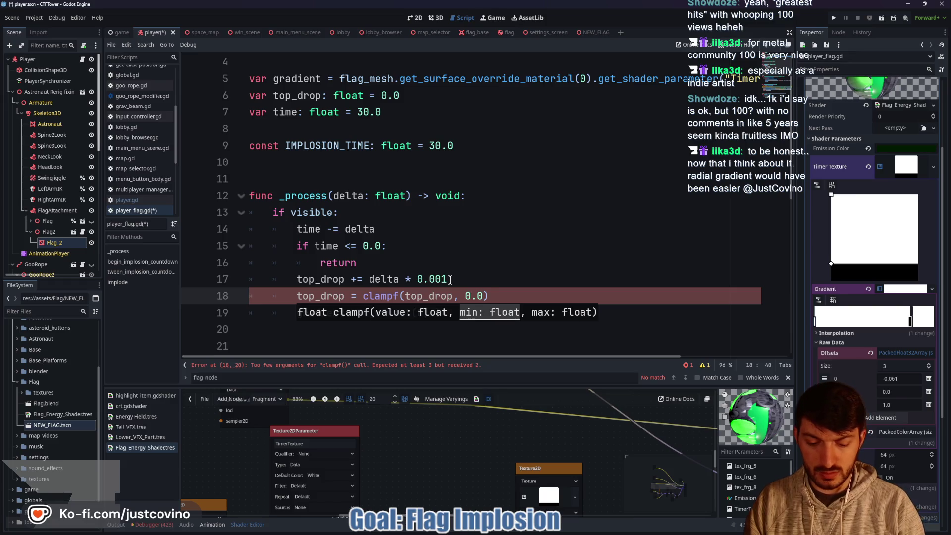
text(, 0.5)
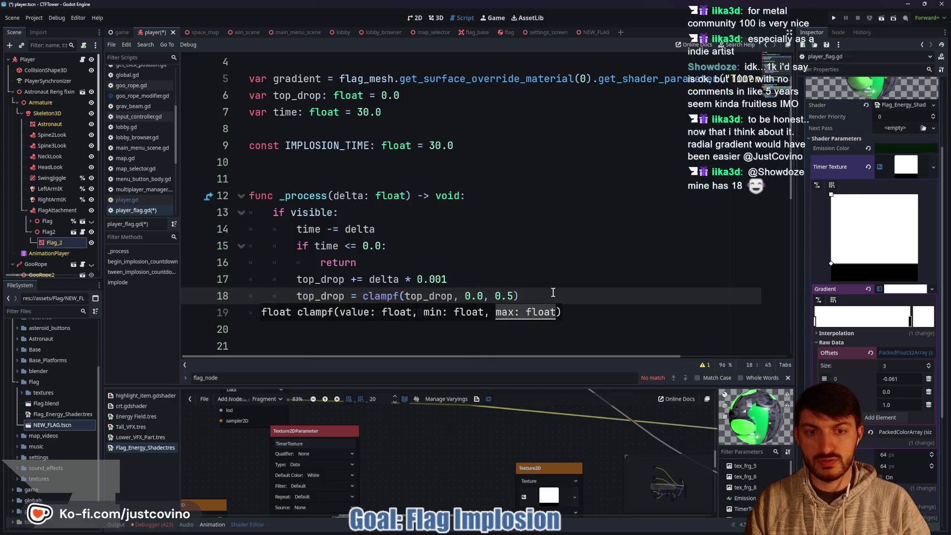
text())
- Pass top_drop as gradient.set_offset's offset value and save the script
click(435, 311)
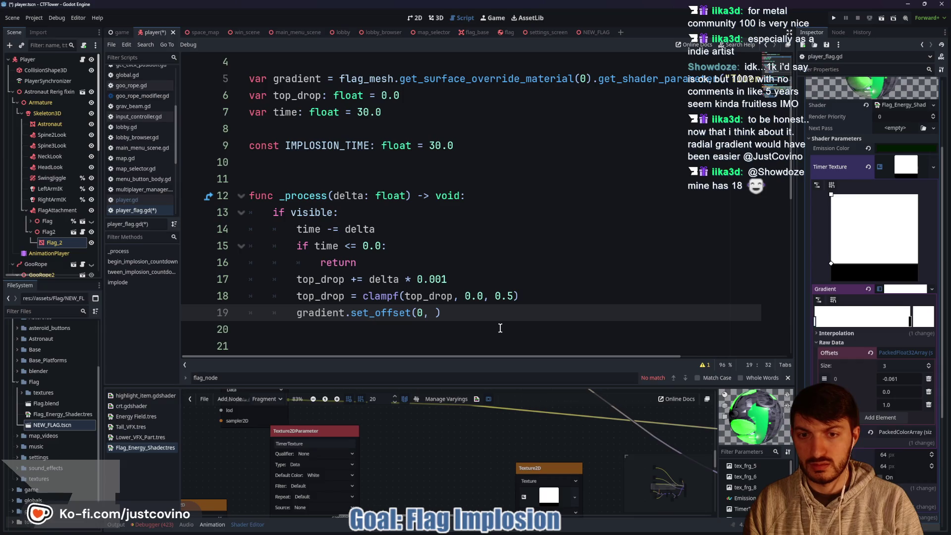
text(op)
key(Return)
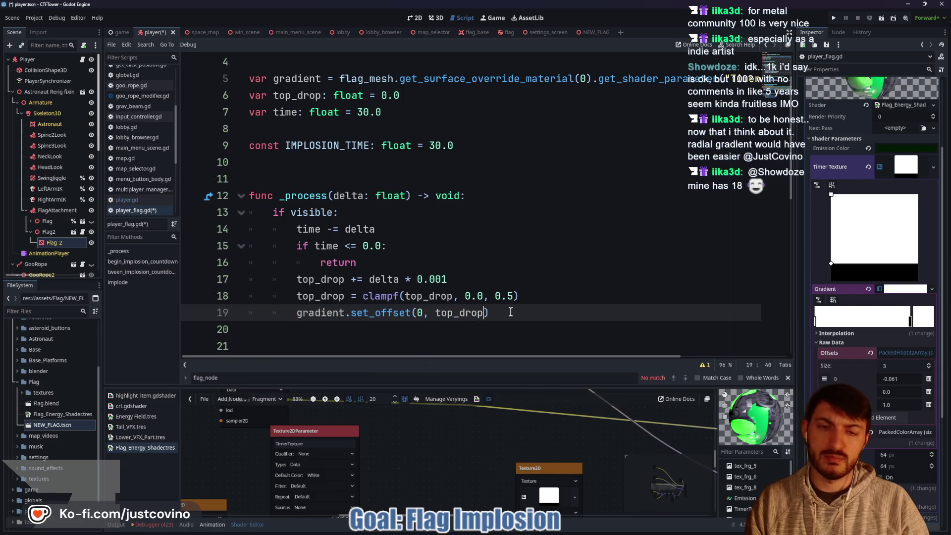
key(Right)
key(ctrl+s)
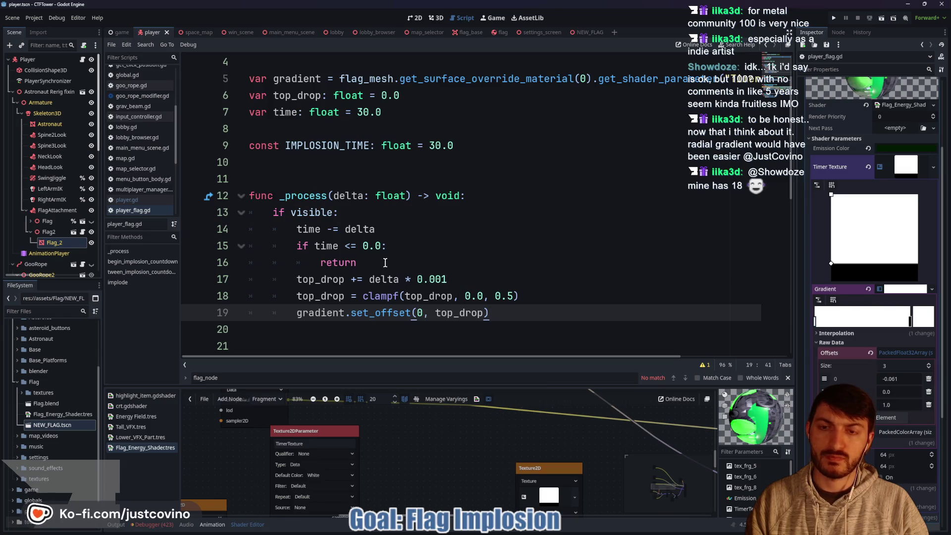
- Replace the countdown's return with hide(), add 'time = 30.0' below it, and save the script
drag(358, 263, 320, 263)
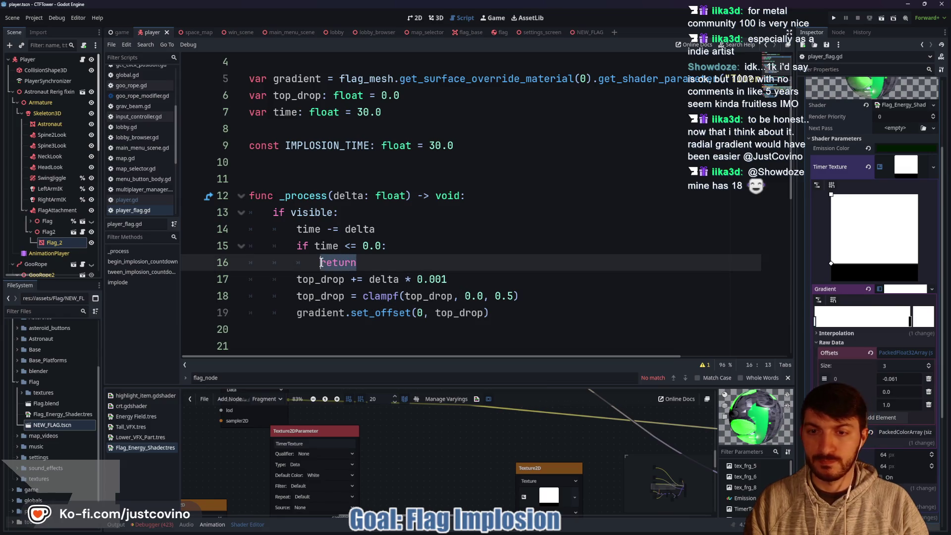
text(hide()
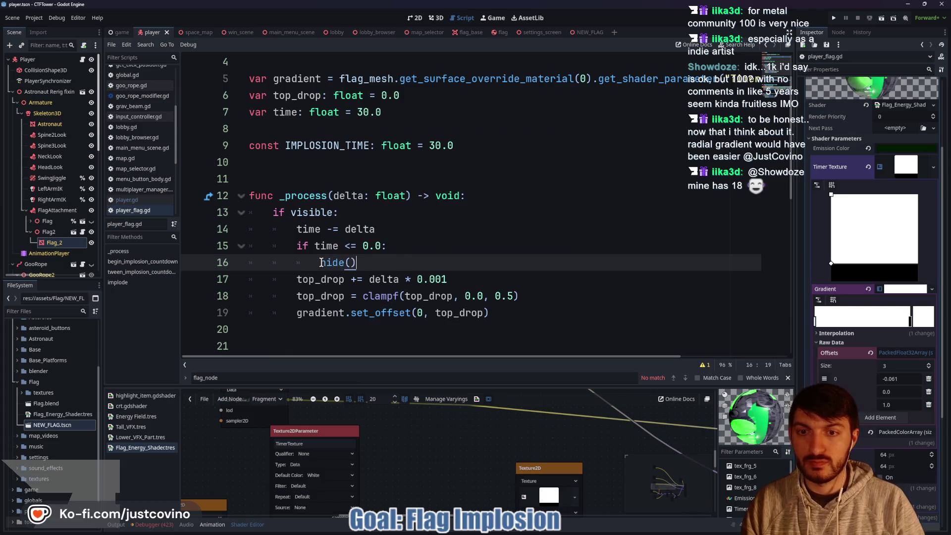
key(ctrl+s)
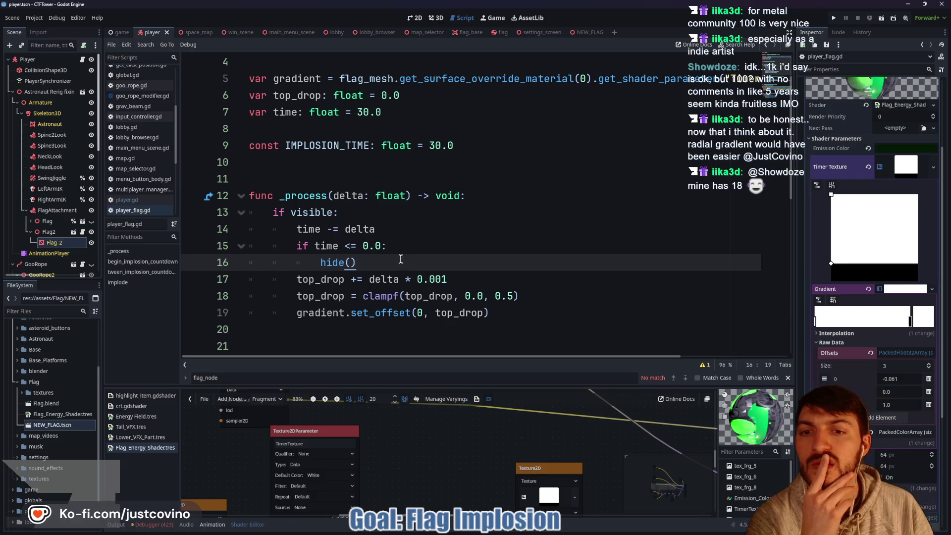
key(Return)
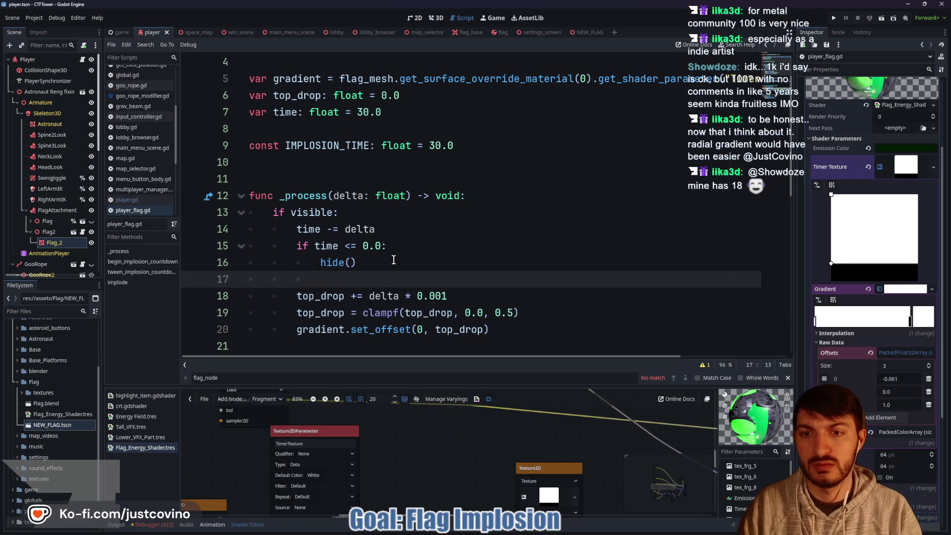
text(ime)
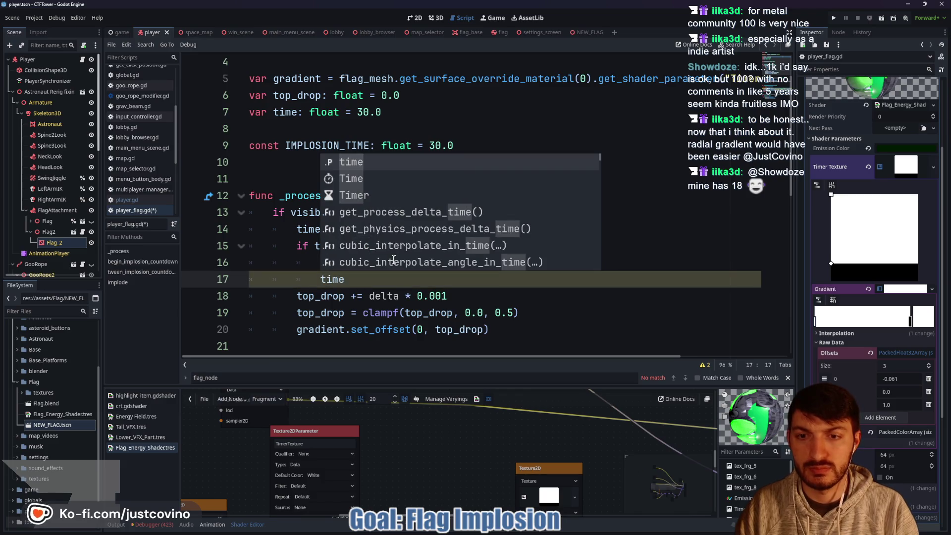
text( = 30.0)
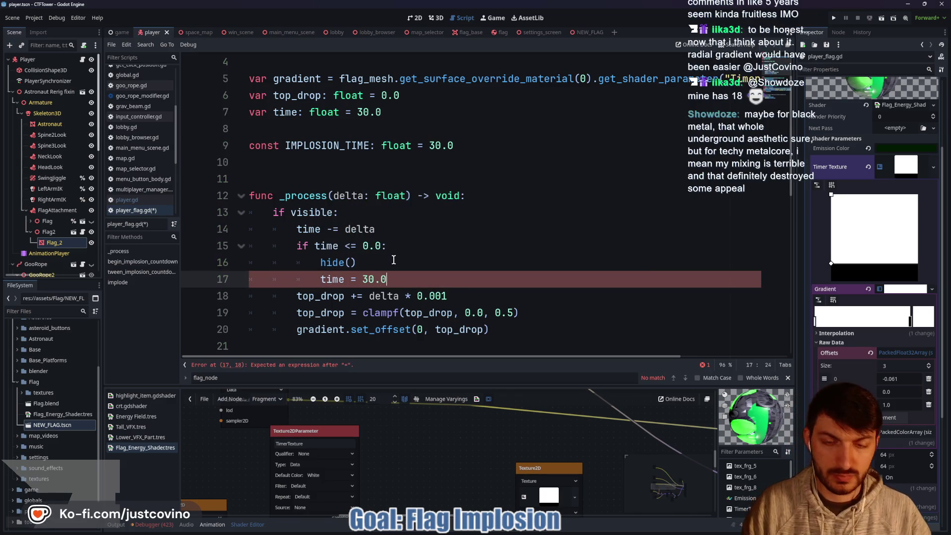
key(ctrl+s)
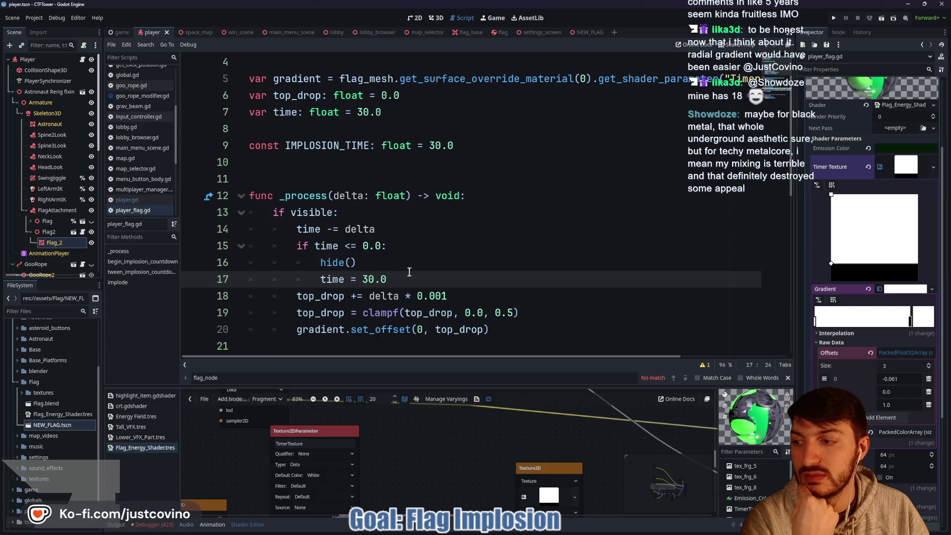
- Run the project and host a match in one game window, with both windows side by side
key(F5)
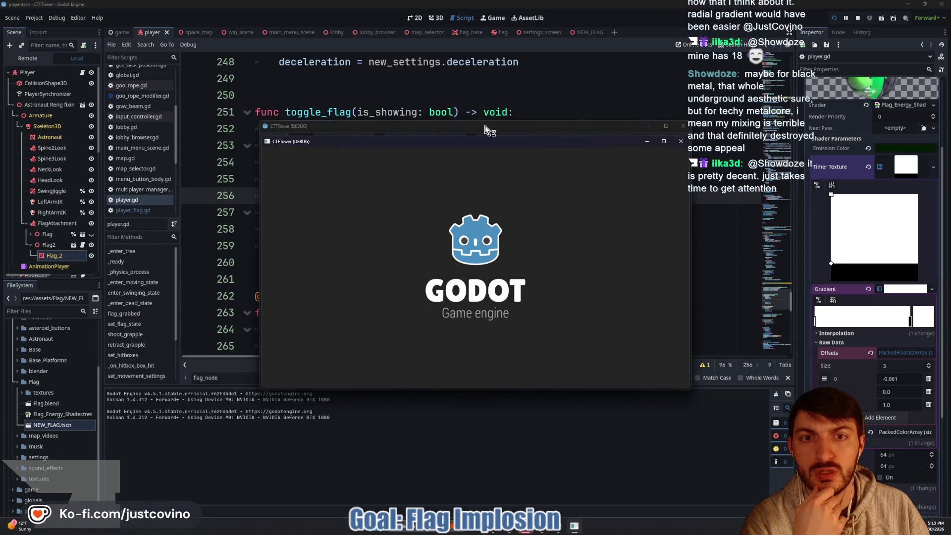
click(174, 223)
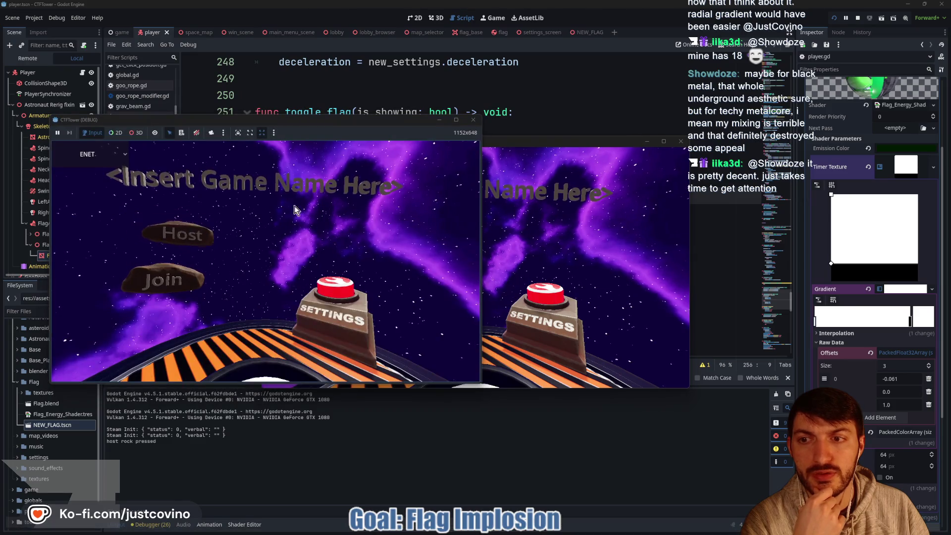
drag(506, 143, 715, 127)
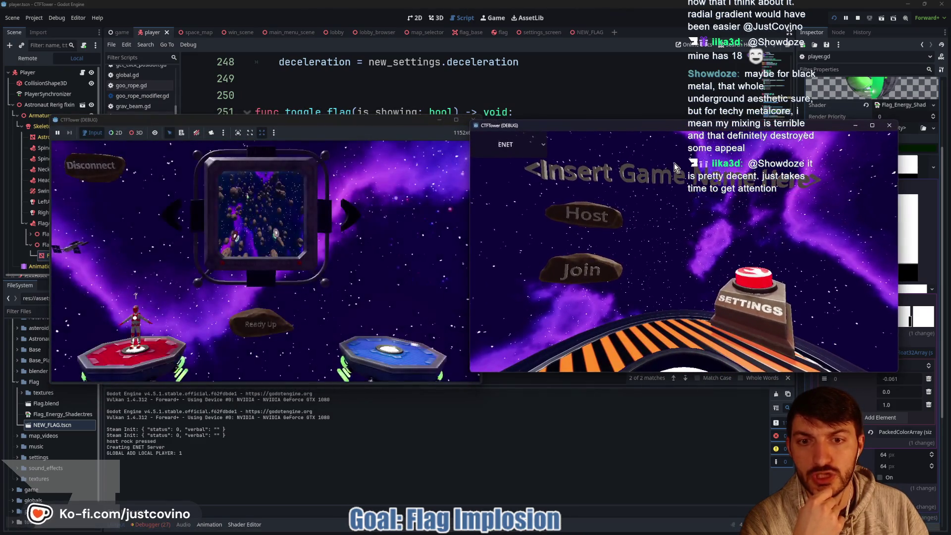
- Join the first lobby from the other window, ready up both players and start the match
click(569, 270)
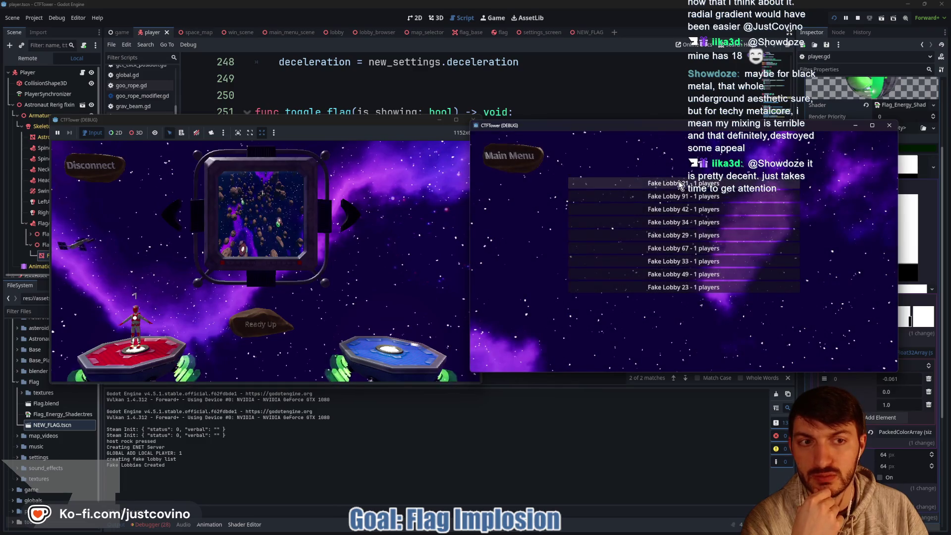
click(673, 188)
click(676, 330)
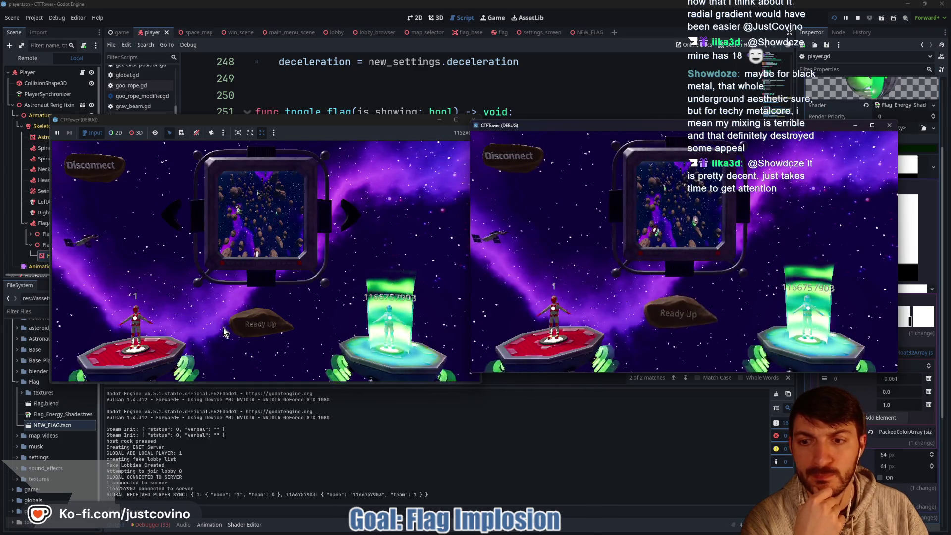
click(263, 325)
click(278, 315)
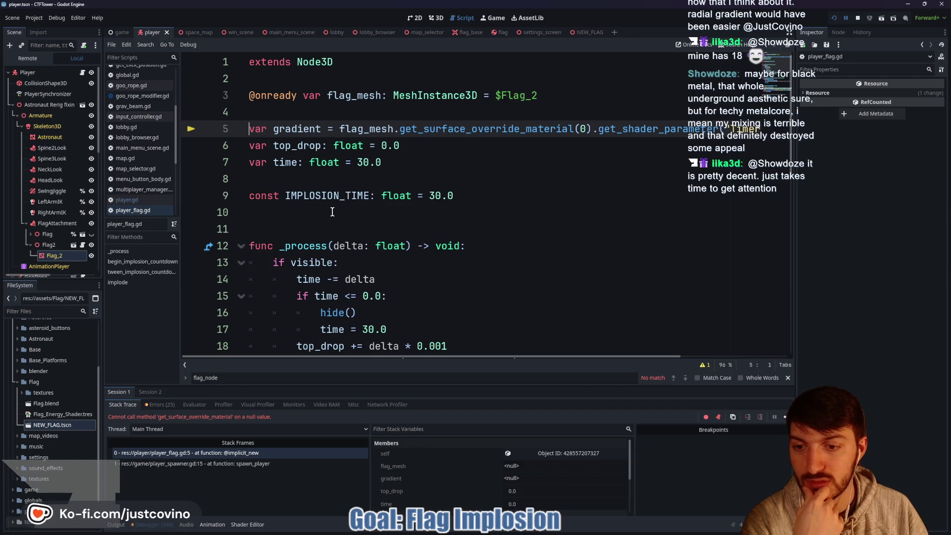
- Stop the game and cut the initializer so line 5 is a bare gradient declaration
click(858, 18)
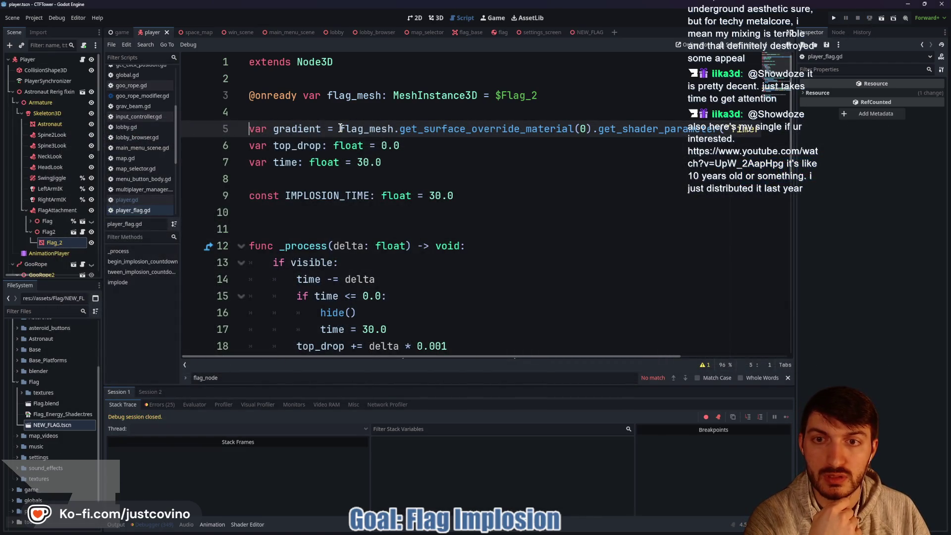
drag(340, 128, 758, 128)
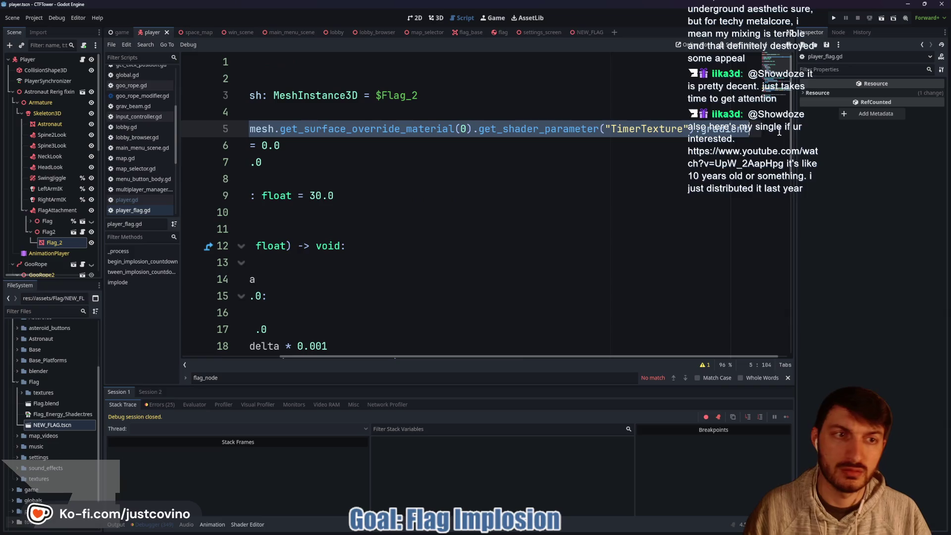
key(BackSpace)
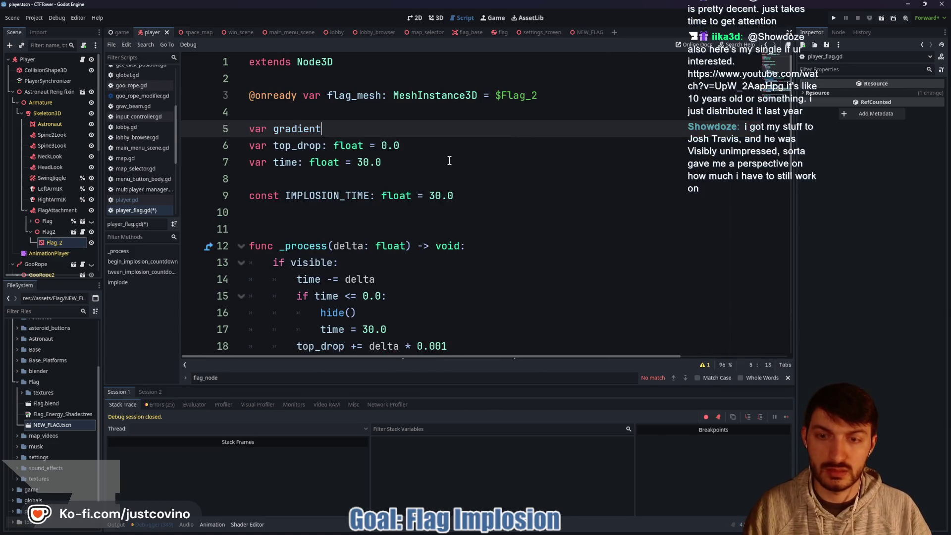
key(BackSpace)
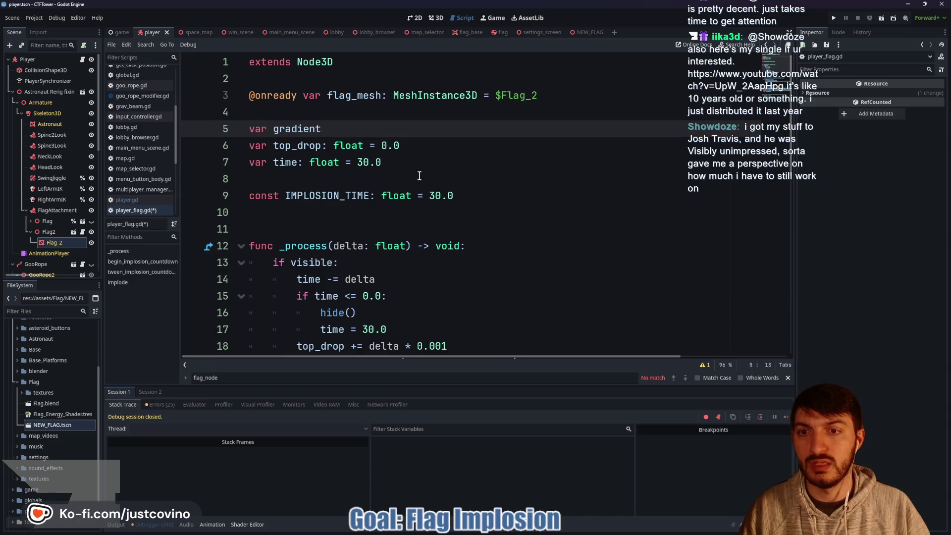
- Add func _ready() -> void: assigning gradient from the pasted TimerTexture lookup, then save and run
click(255, 229)
key(Return)
key(Return)
key(Up)
key(Up)
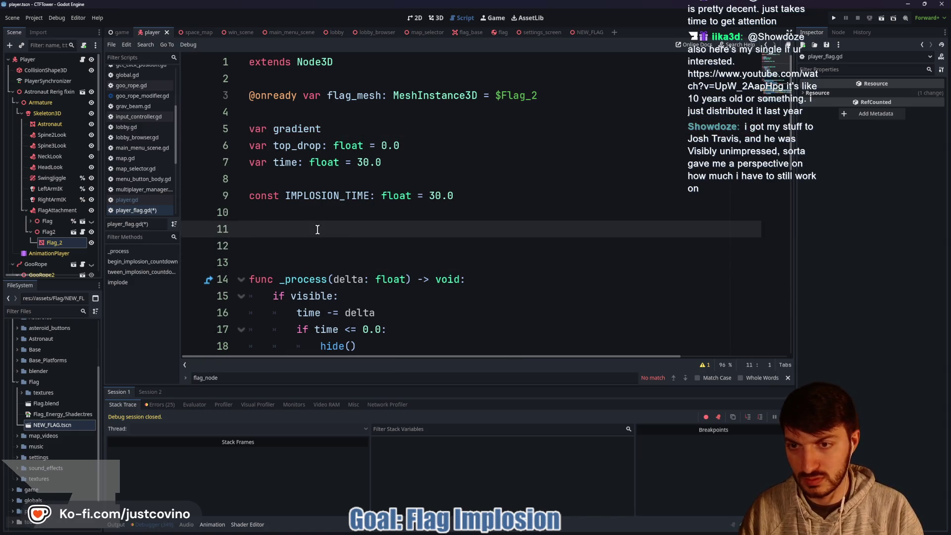
text(func _ready() -> void:)
key(Return)
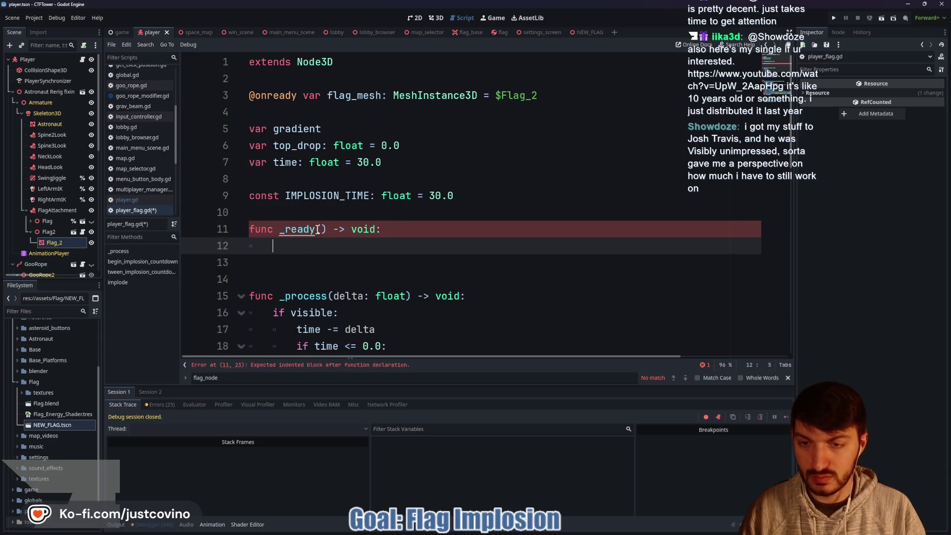
text(gradient =)
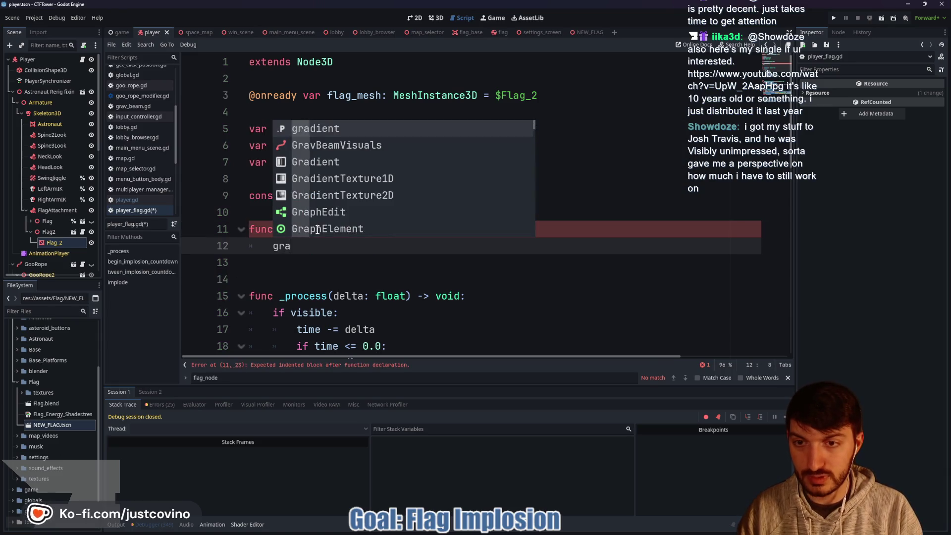
text(flag_mesh.get_surface_override_material(0).get_shader_parameter("TimerTexture").gradient)
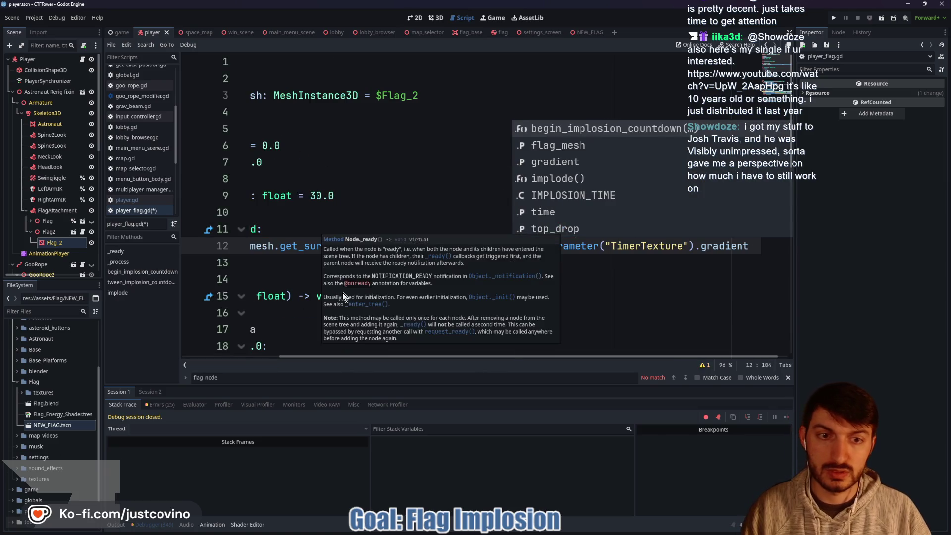
click(366, 265)
key(ctrl+s)
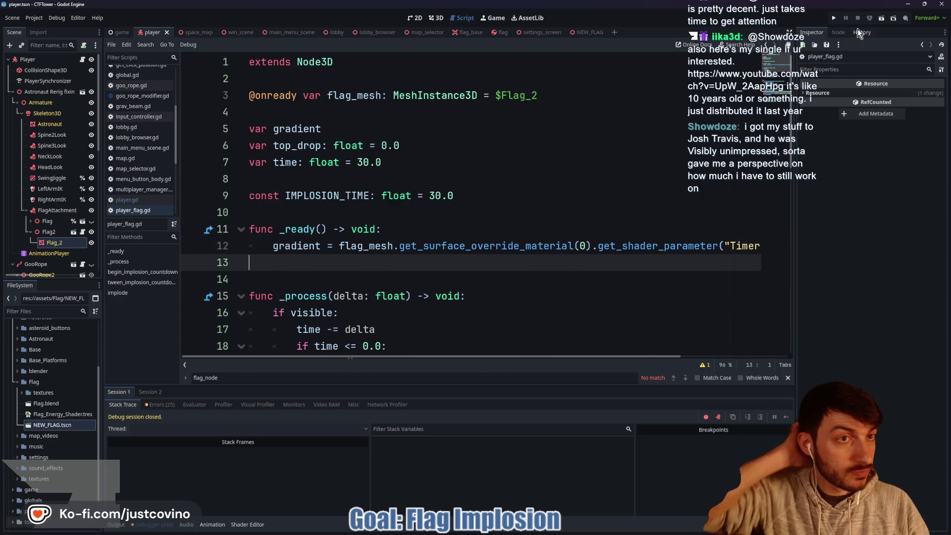
click(833, 17)
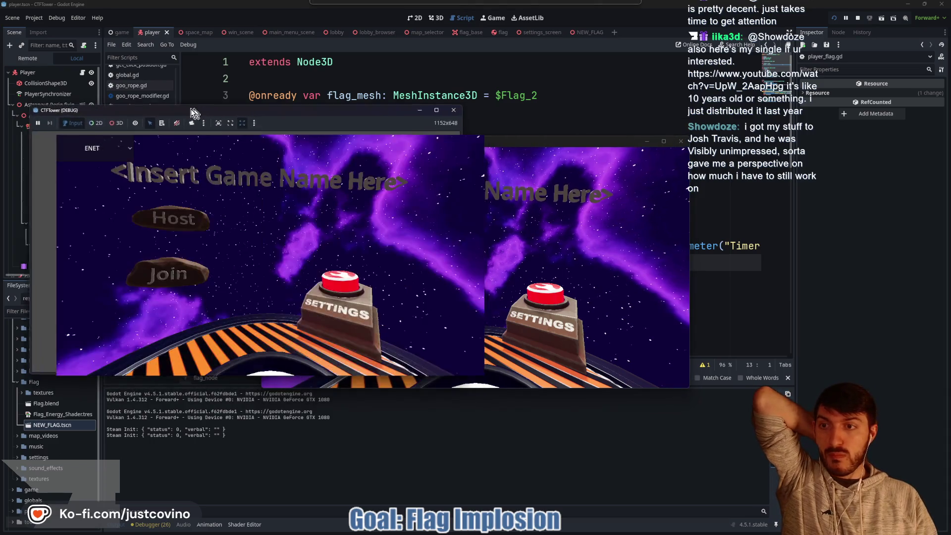
- Host and join a two-player lobby, ready both players, start the match, then stop with F8
click(132, 215)
drag(490, 127, 651, 128)
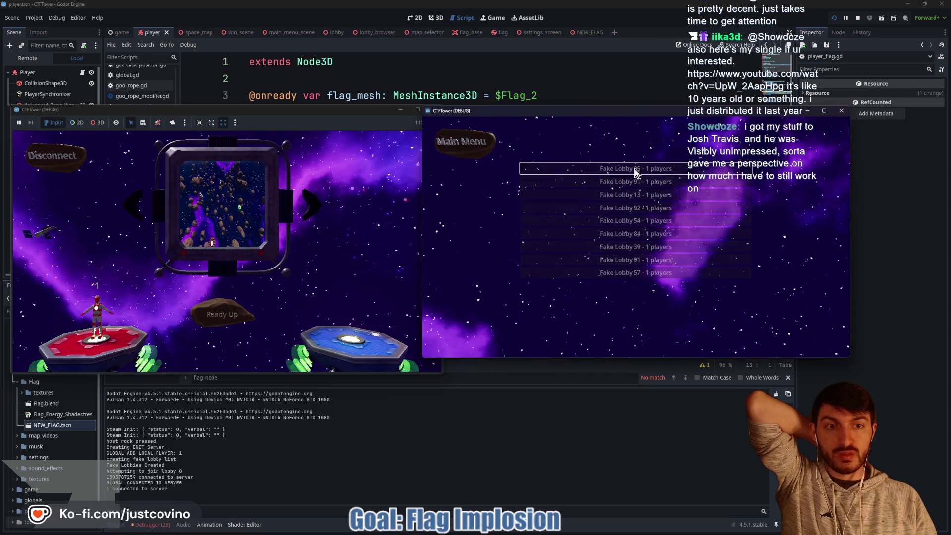
click(619, 170)
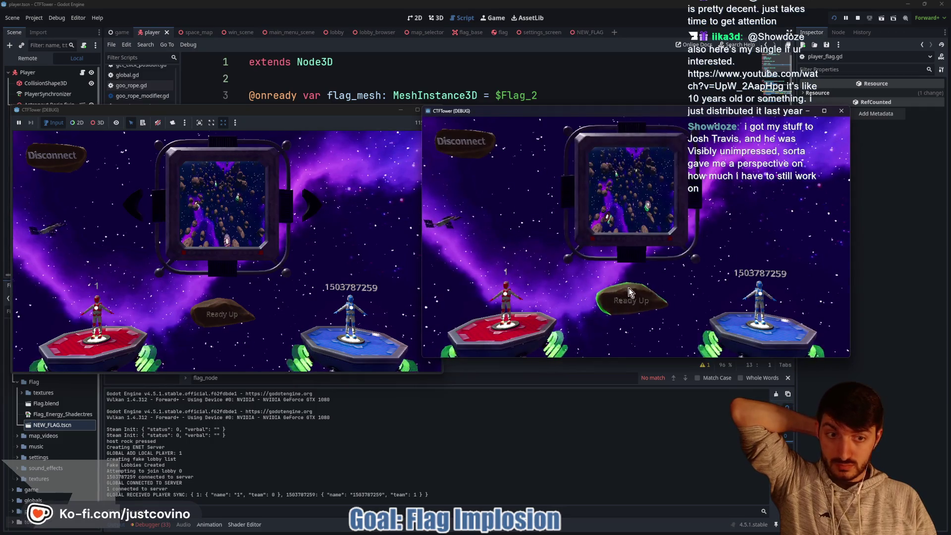
click(631, 300)
click(222, 313)
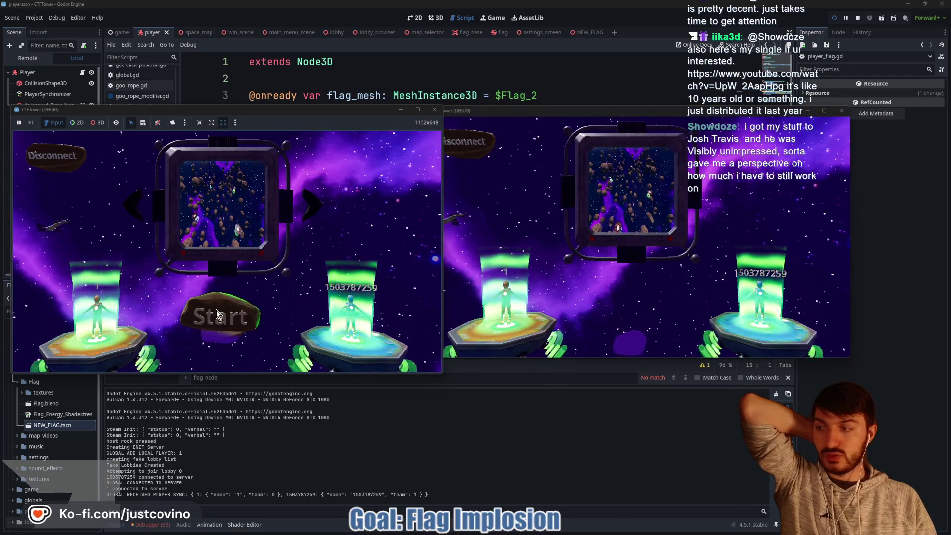
click(215, 309)
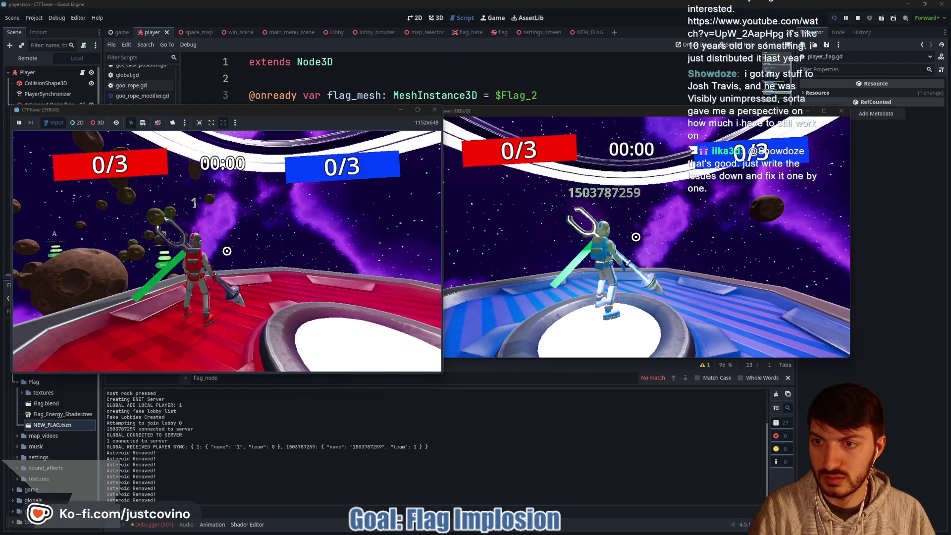
key(F8)
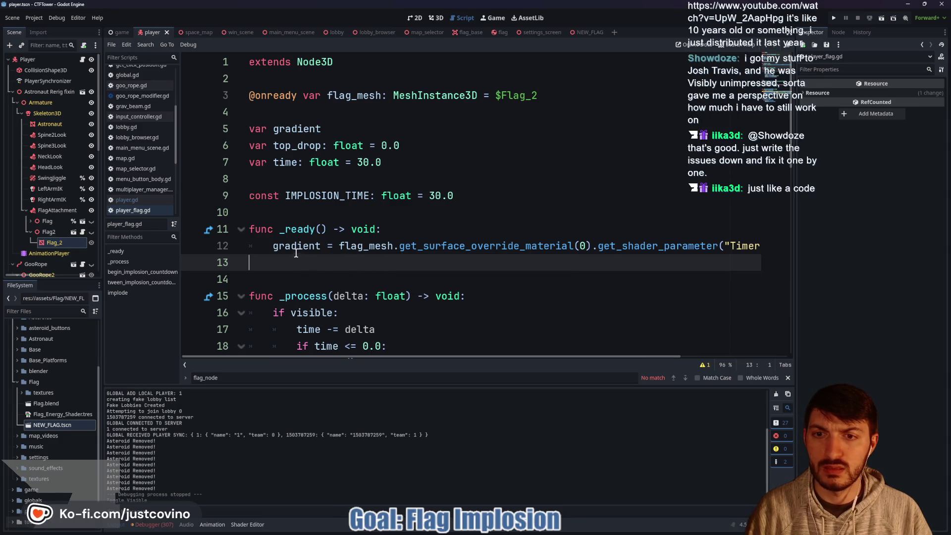
- Change the top_drop increment on line 21 from delta * 0.001 to delta * 0.005
scroll(331, 238, down, 2)
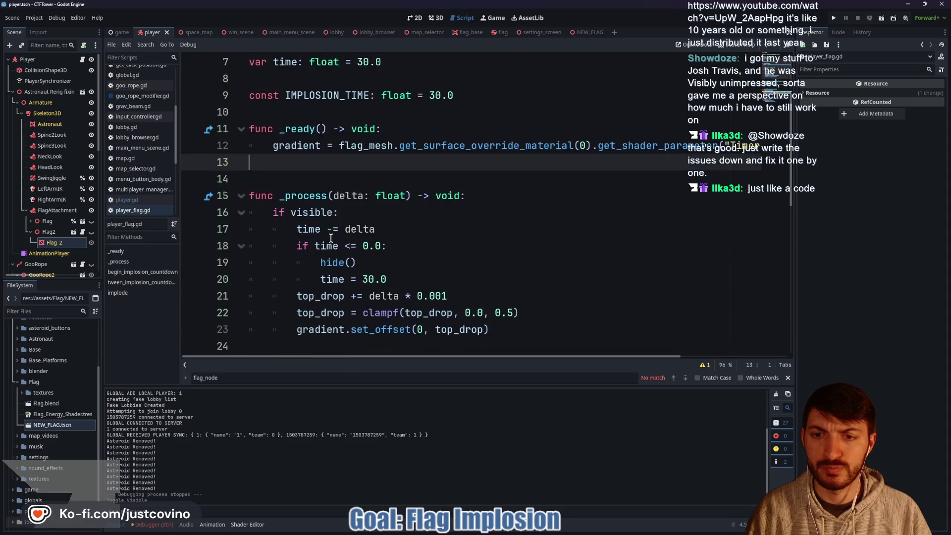
mouse_move(303, 212)
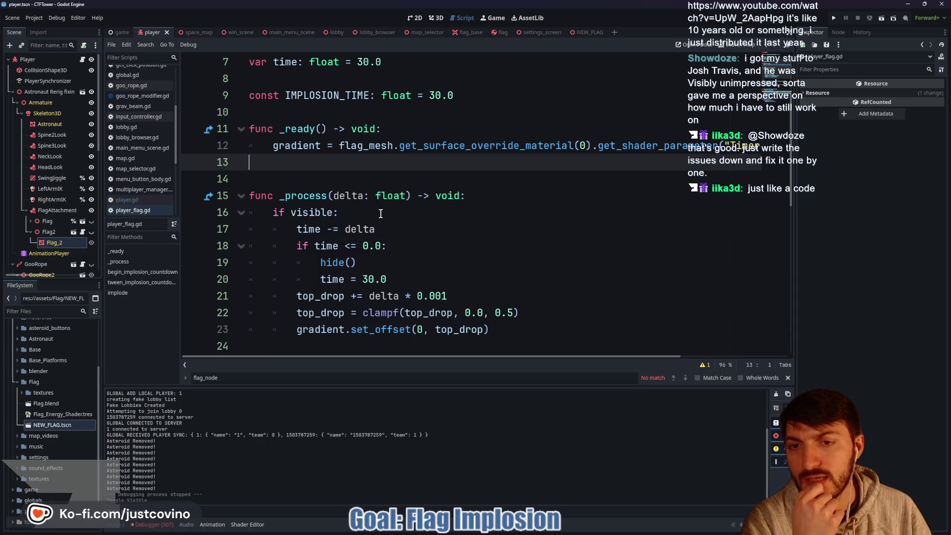
mouse_move(352, 236)
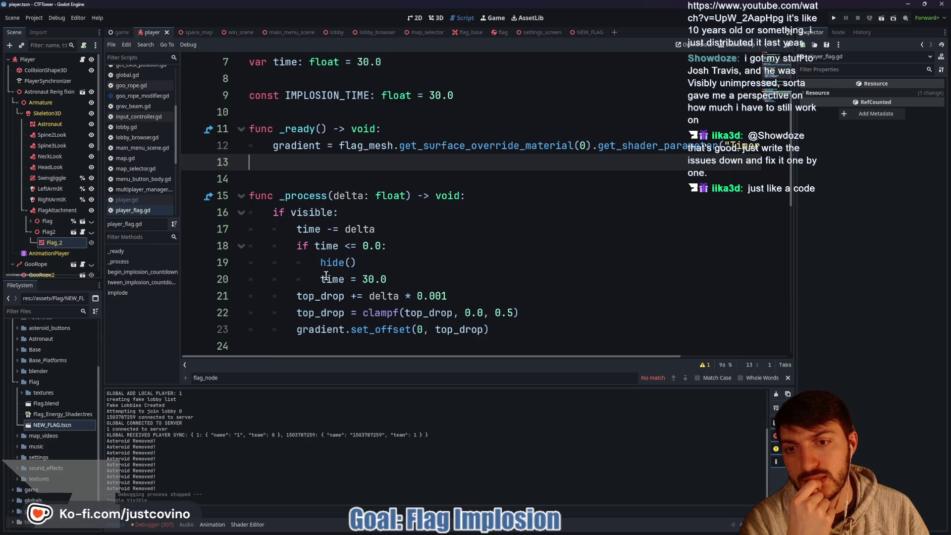
mouse_move(327, 276)
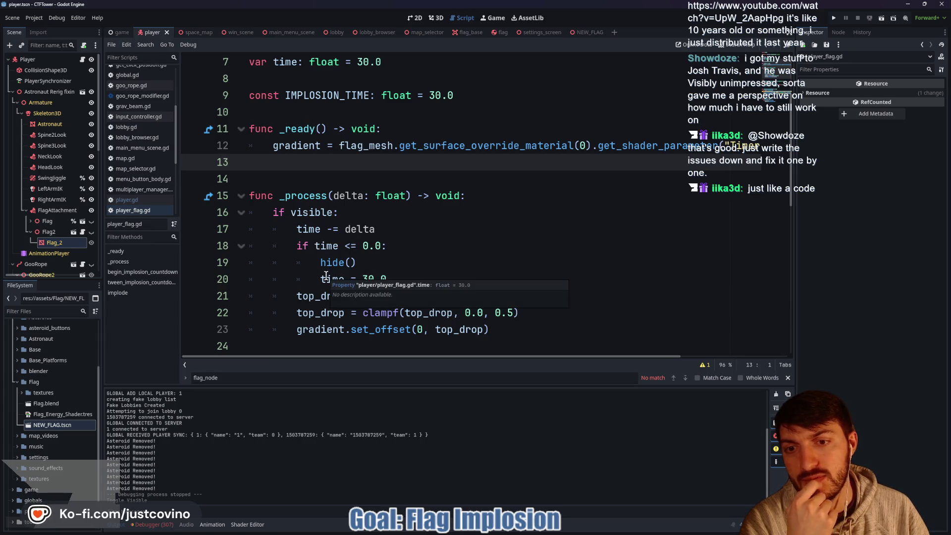
click(297, 213)
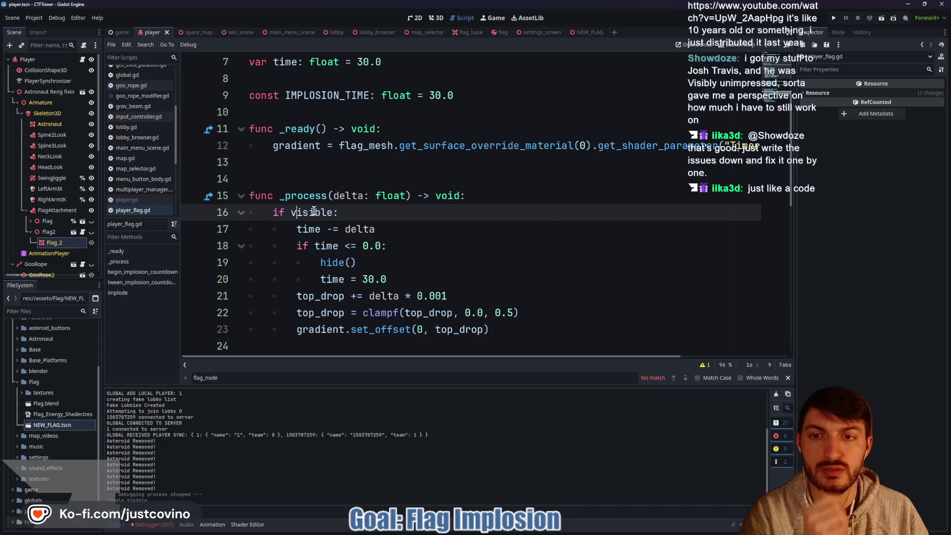
mouse_move(314, 210)
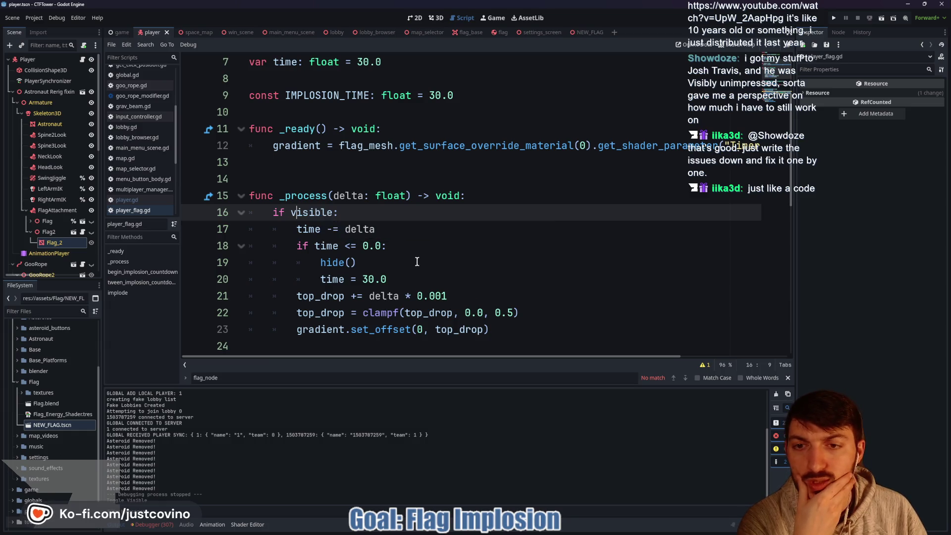
scroll(328, 261, down, 1)
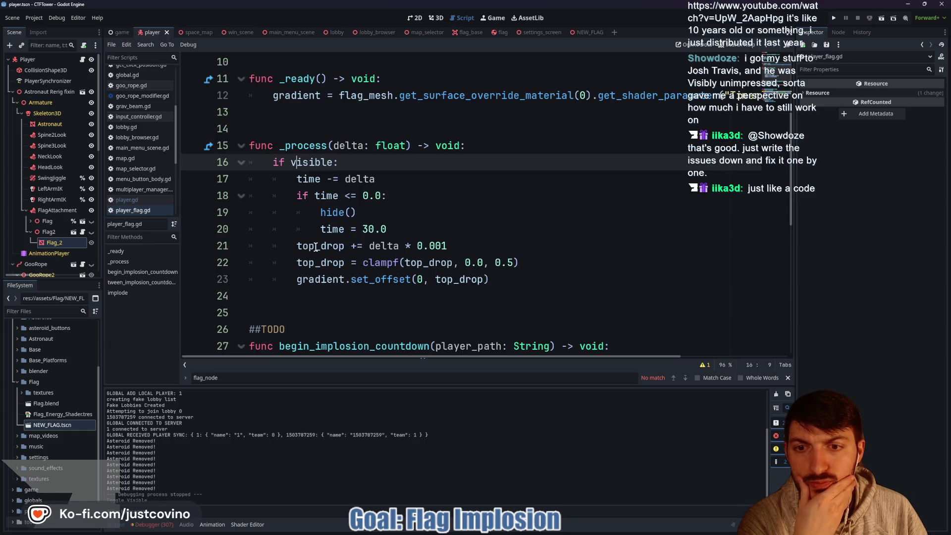
drag(448, 246, 404, 244)
key(BackSpace)
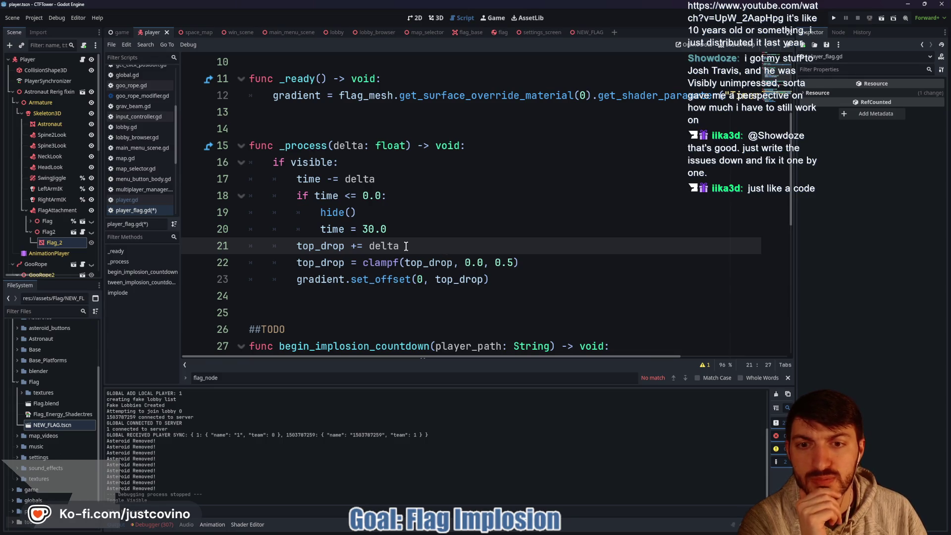
text(*)
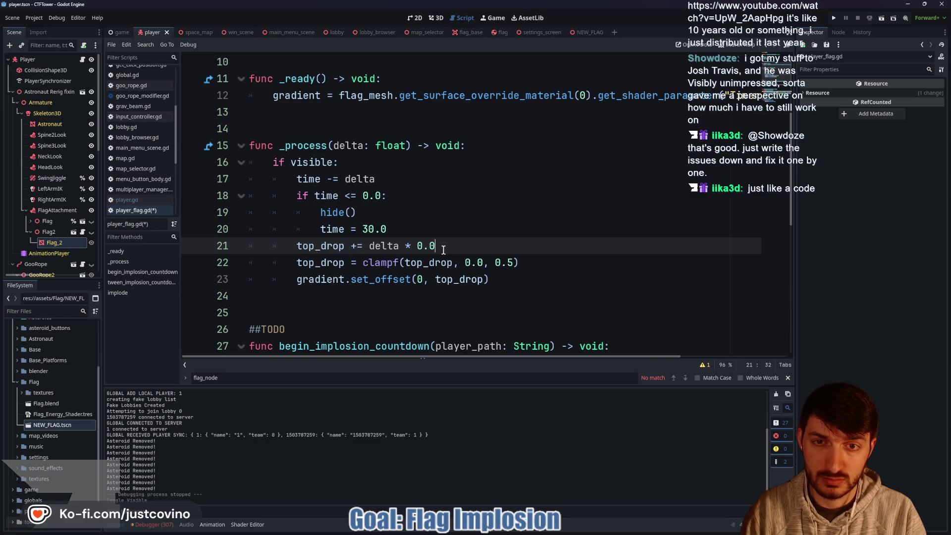
text( 0.005)
- Run the game with the new multiplier, host a match, and arrange both windows side by side
click(829, 19)
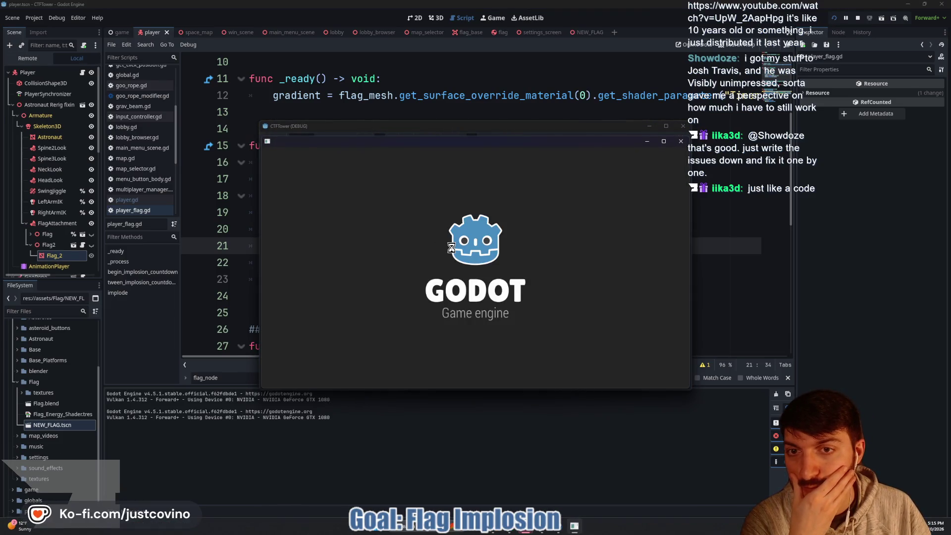
click(374, 233)
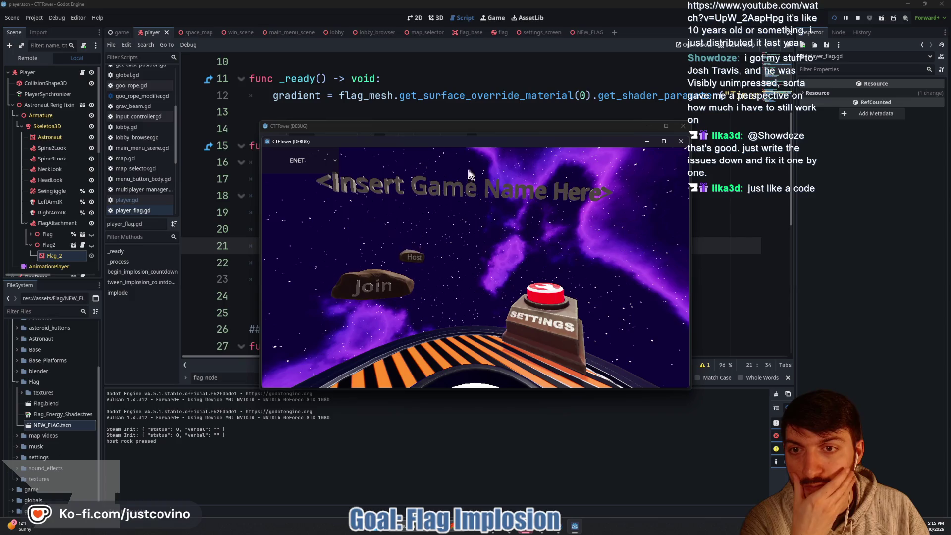
drag(462, 147, 218, 133)
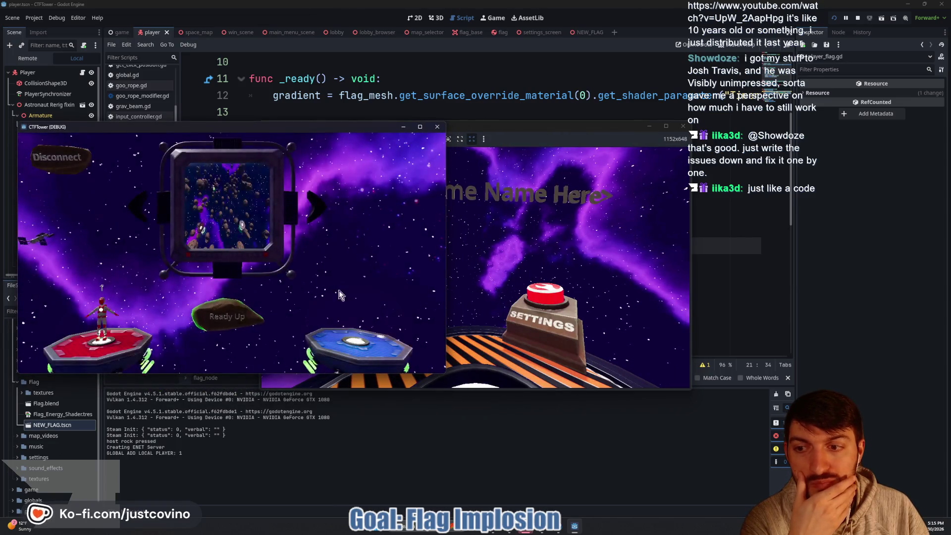
drag(471, 126, 665, 121)
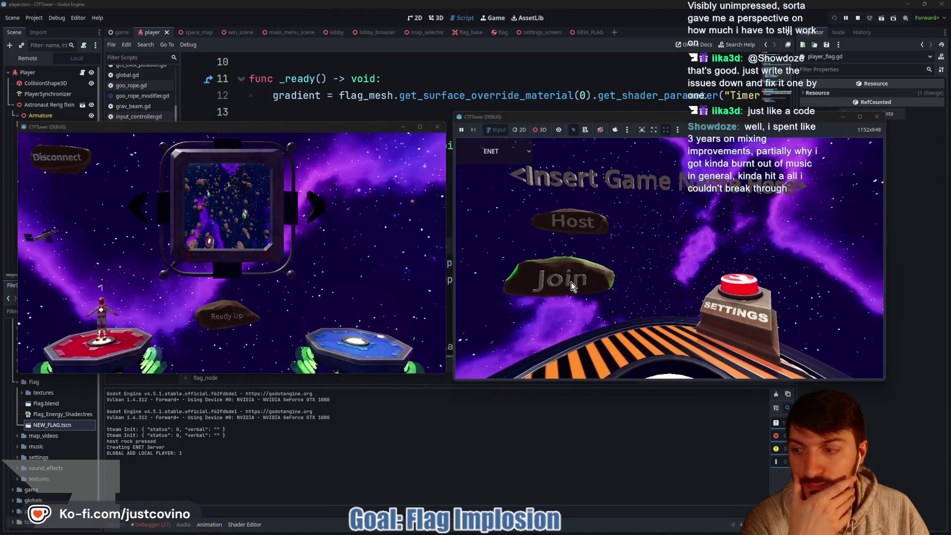
- Join the lobby from the second window, start the match, send the red player up the beam, then stop with F8
click(572, 283)
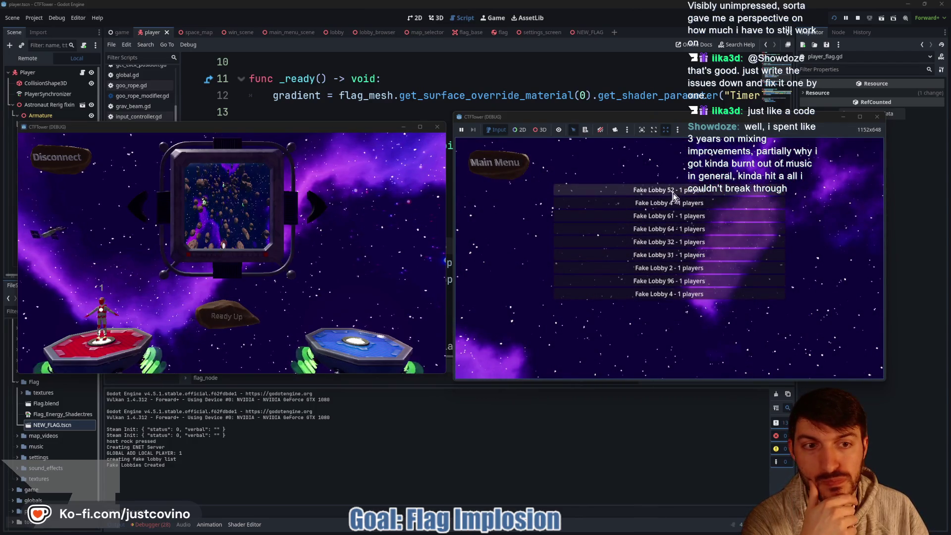
click(665, 193)
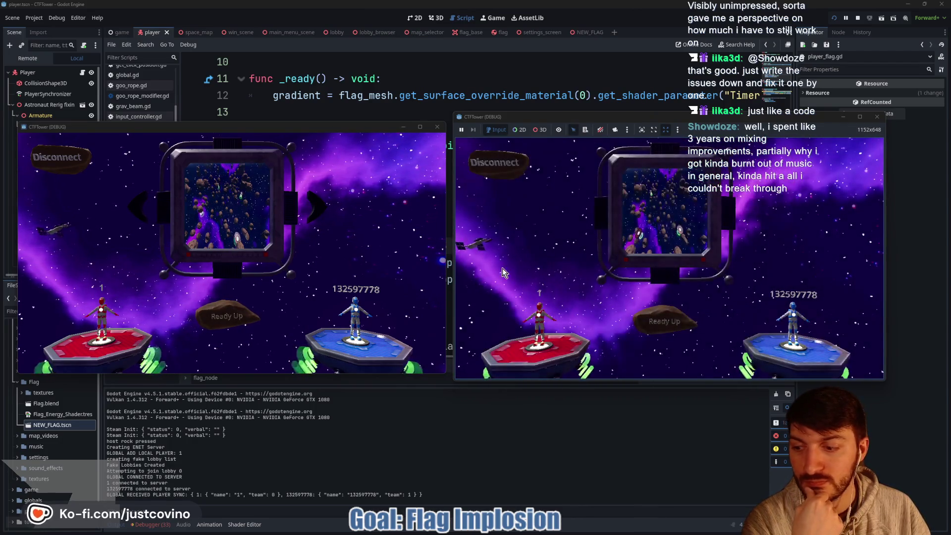
click(223, 322)
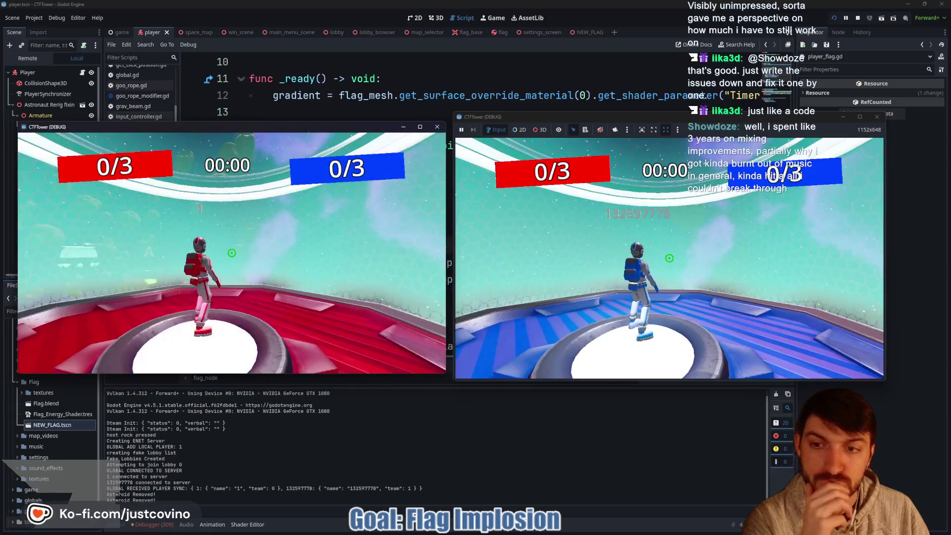
key(super)
key(super)
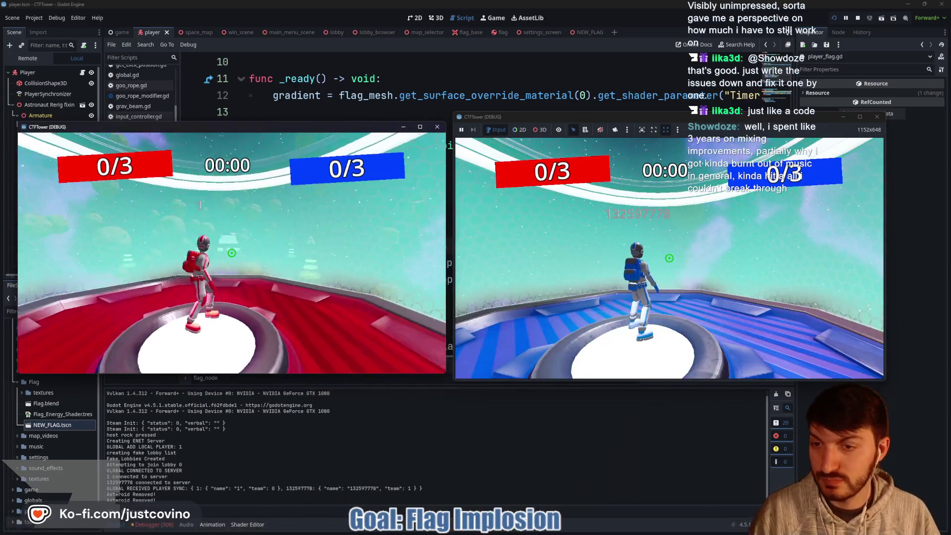
key(w)
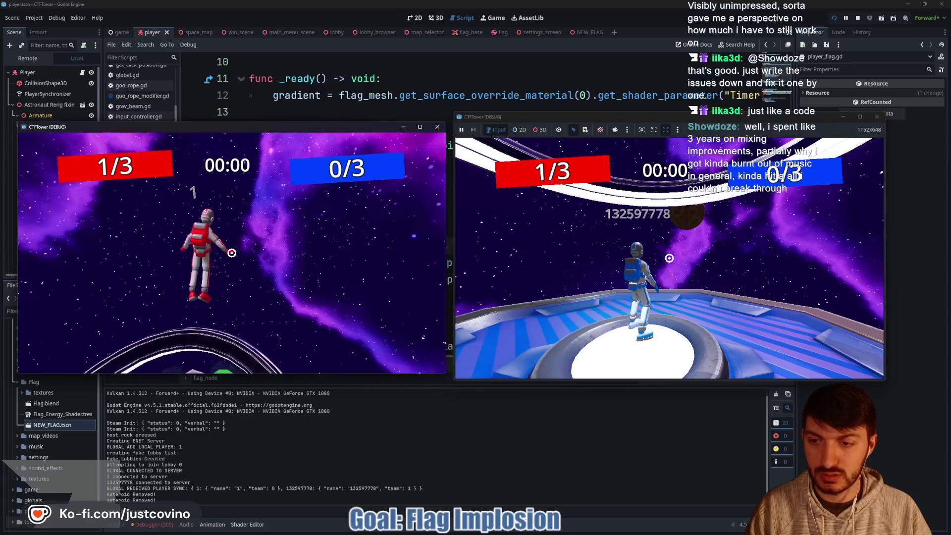
key(F8)
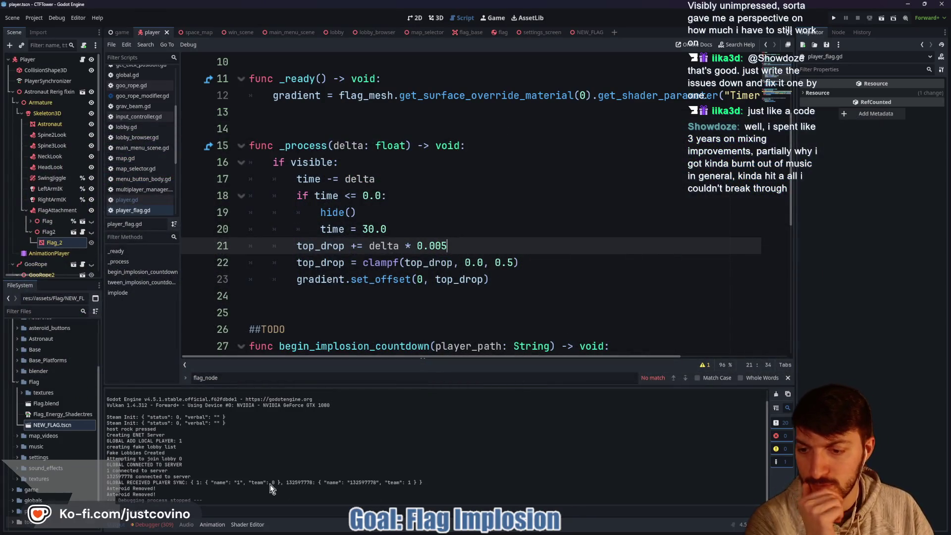
- Show the Debugger's Errors tab and scroll through the 285 errors from the run
click(151, 525)
click(161, 404)
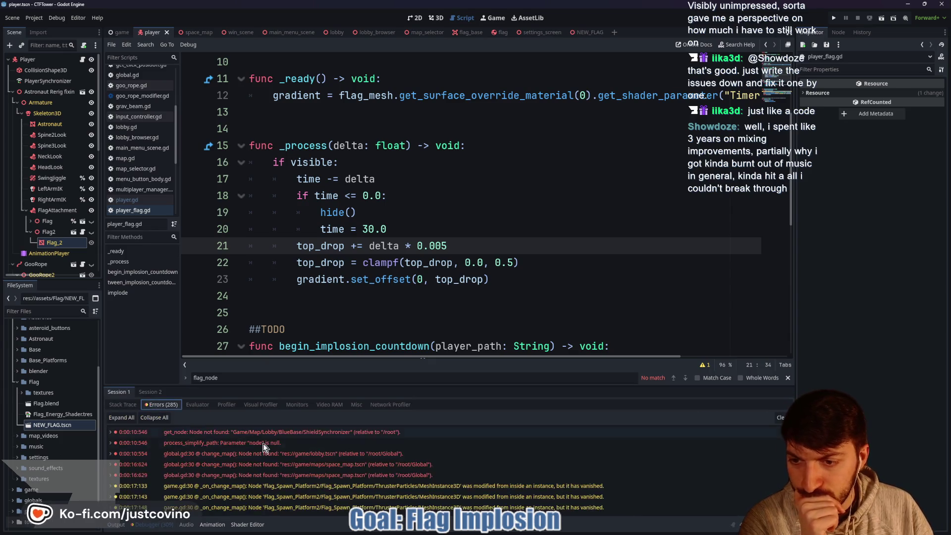
scroll(263, 444, down, 5)
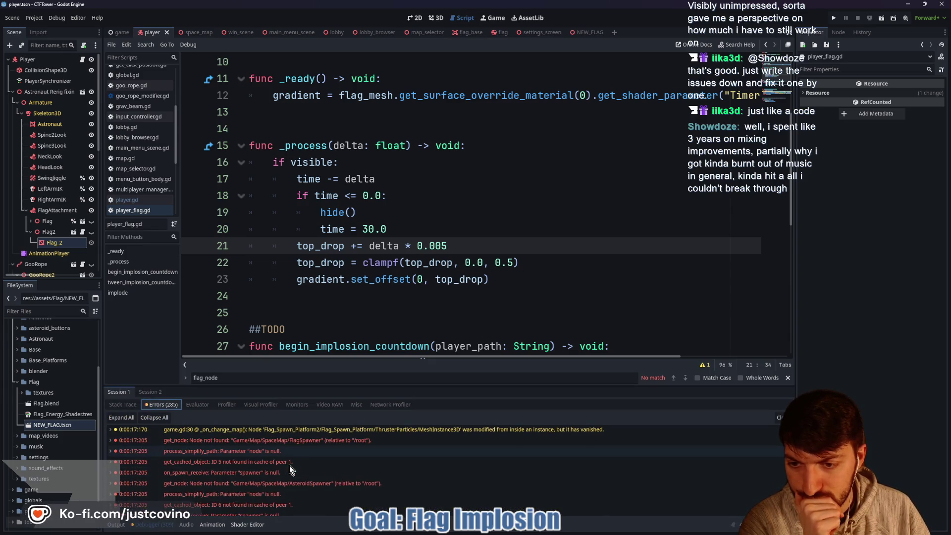
scroll(291, 470, down, 5)
scroll(290, 467, down, 10)
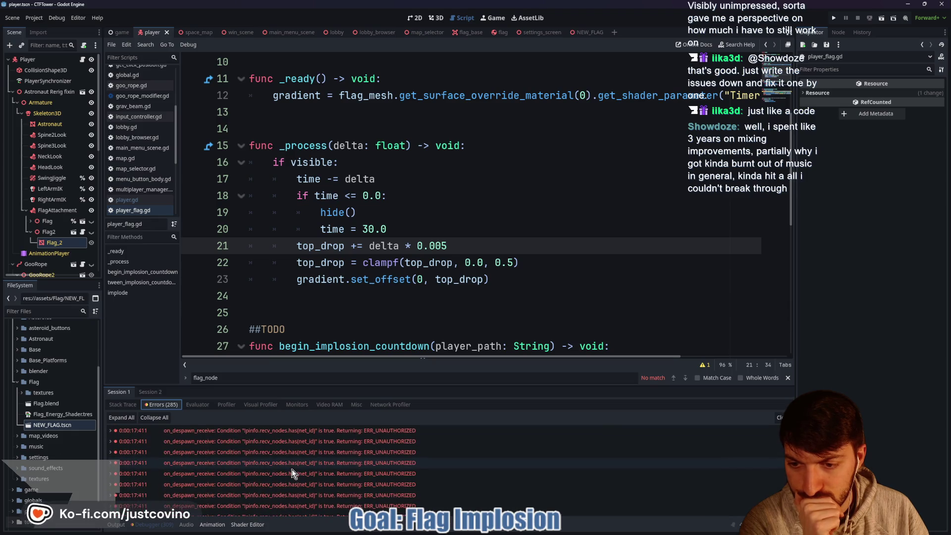
- Compare Session 2's errors with Session 1's, then return to the visible check in the script
click(150, 392)
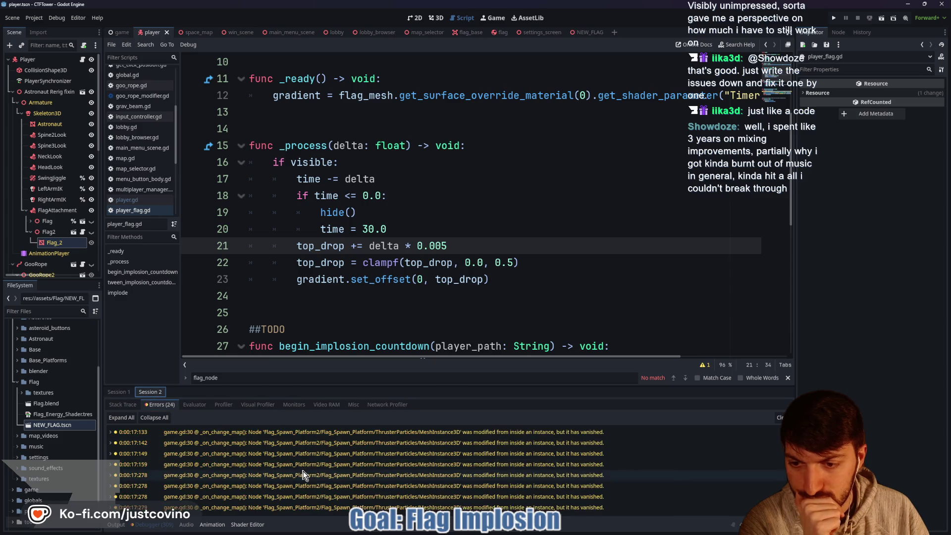
click(119, 392)
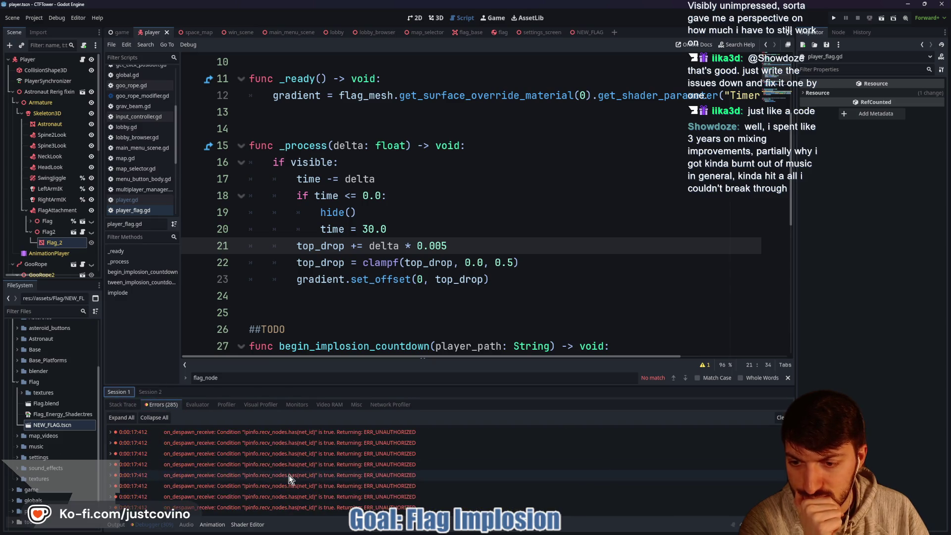
scroll(290, 476, up, 6)
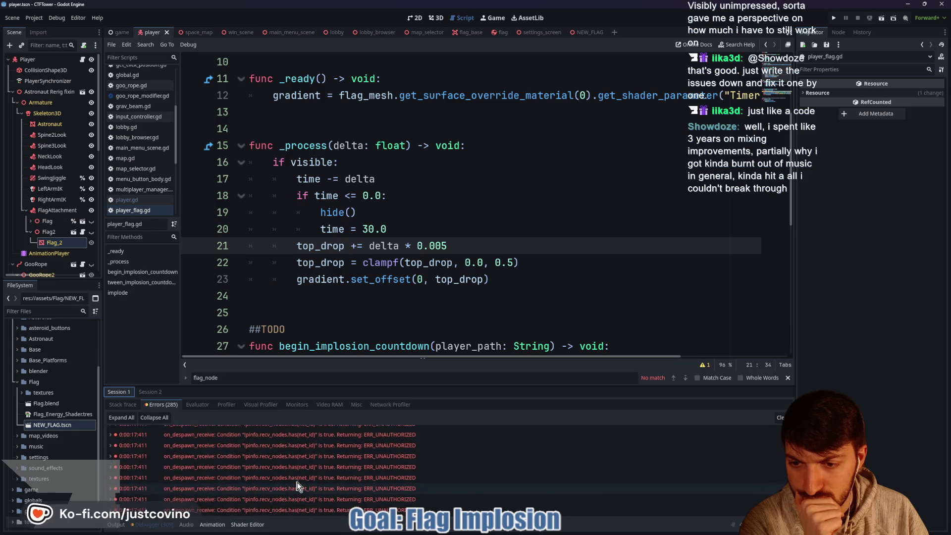
scroll(298, 483, up, 2)
scroll(298, 482, up, 3)
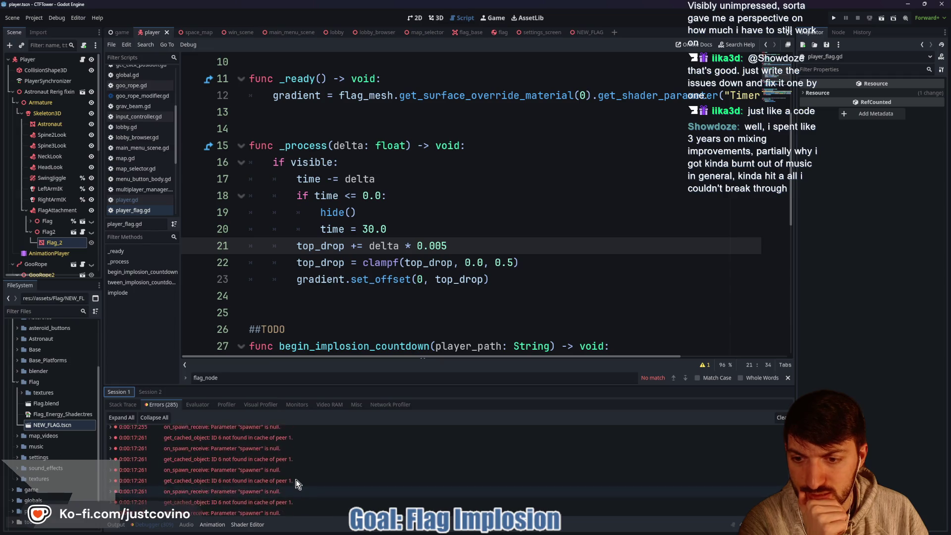
scroll(295, 481, up, 5)
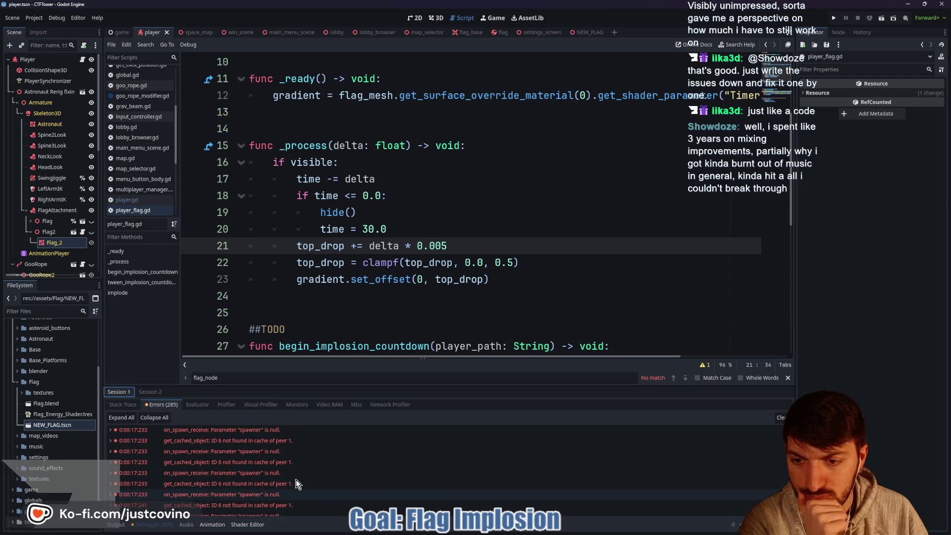
scroll(296, 480, up, 1)
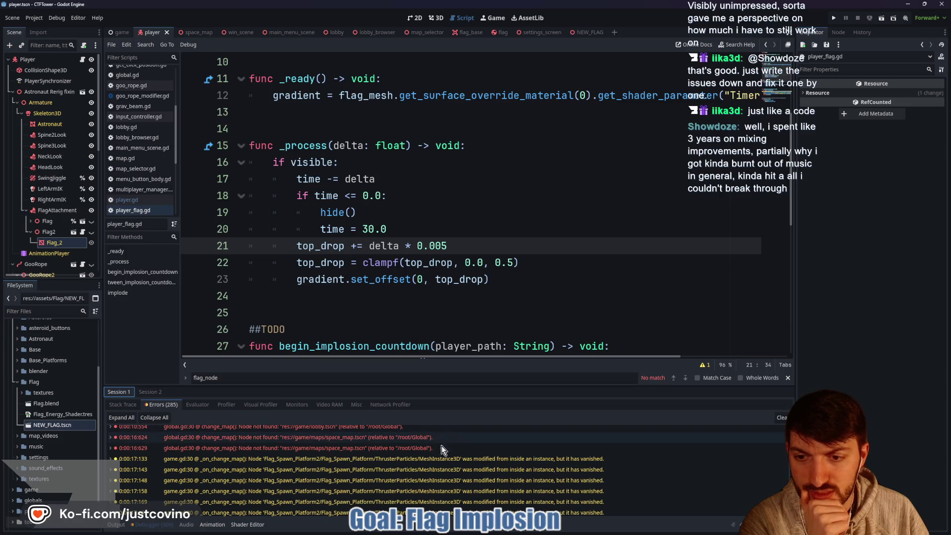
click(331, 163)
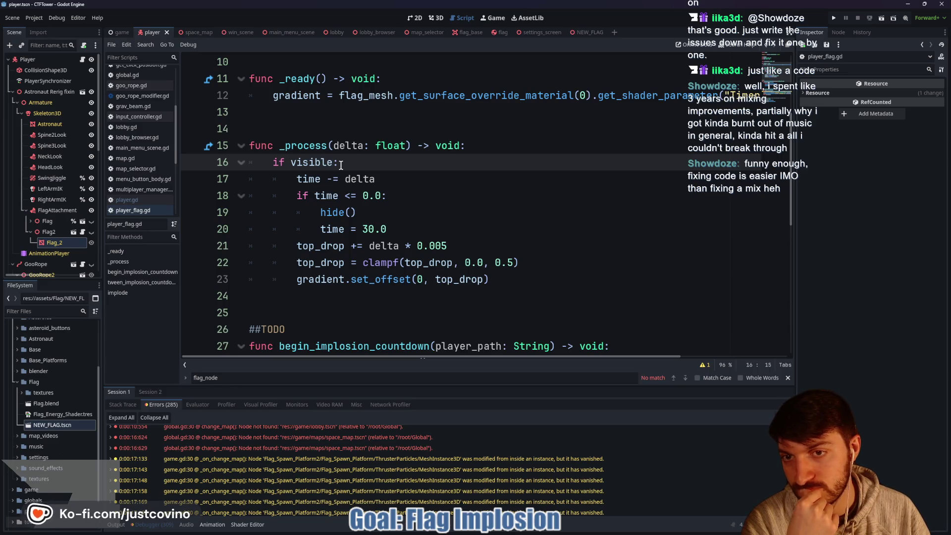
- Declare 'var countdown_started: bool = false' on line 8 of player_flag.gd
drag(333, 163, 290, 161)
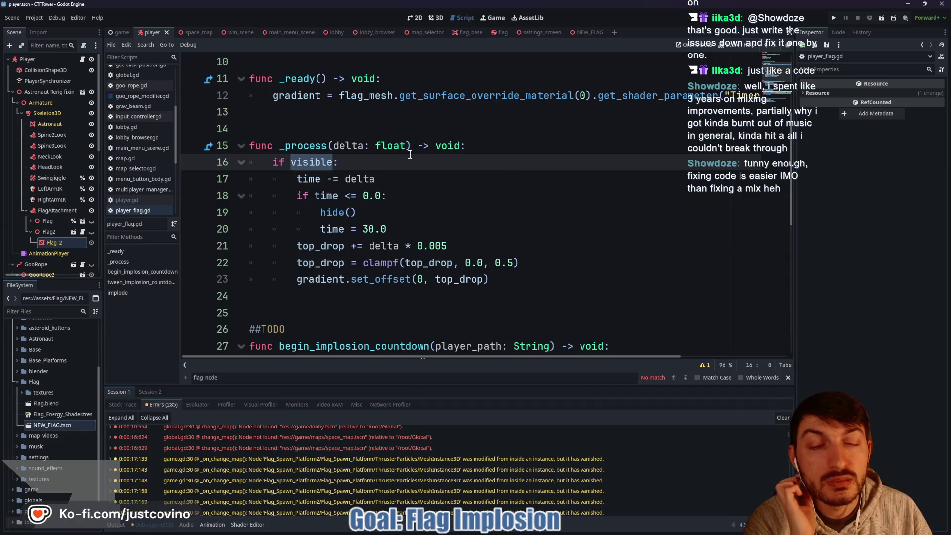
scroll(354, 135, up, 3)
click(287, 178)
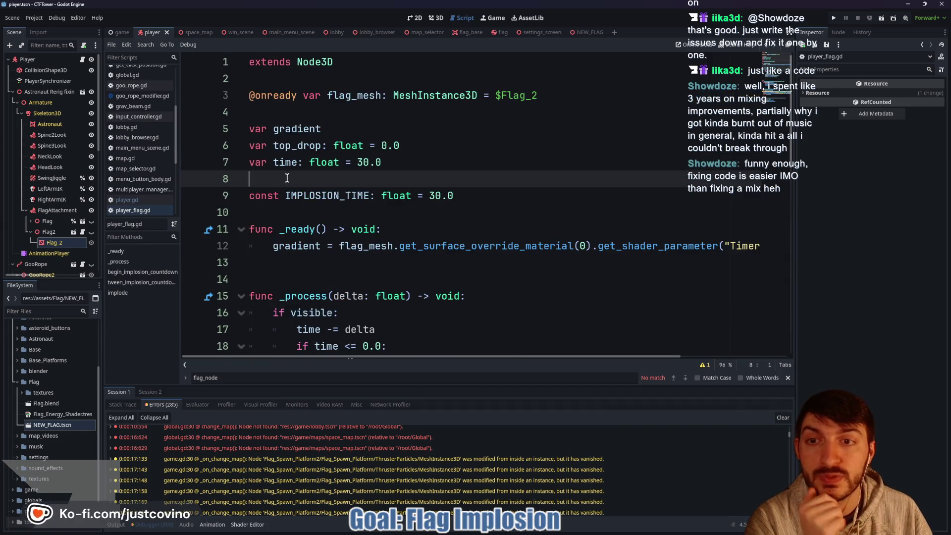
key(Return)
key(Up)
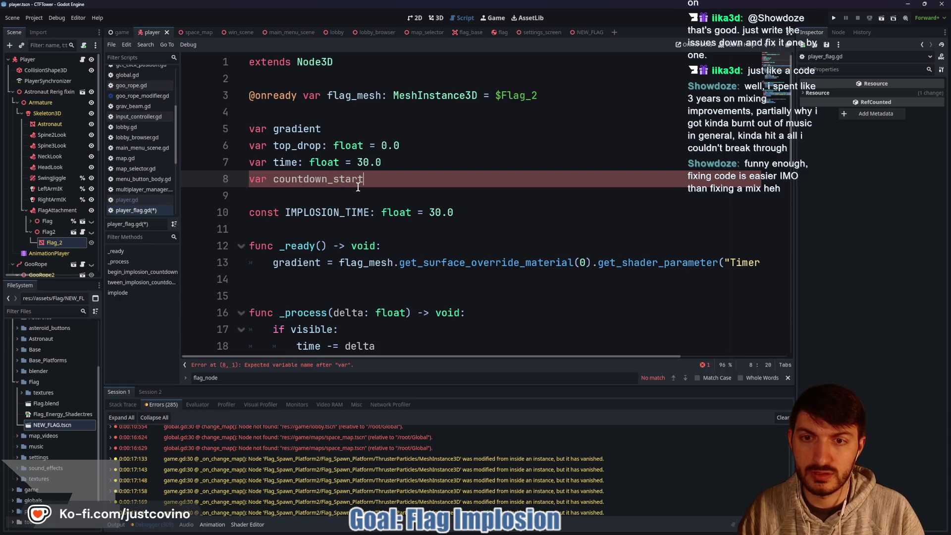
text(bool = false)
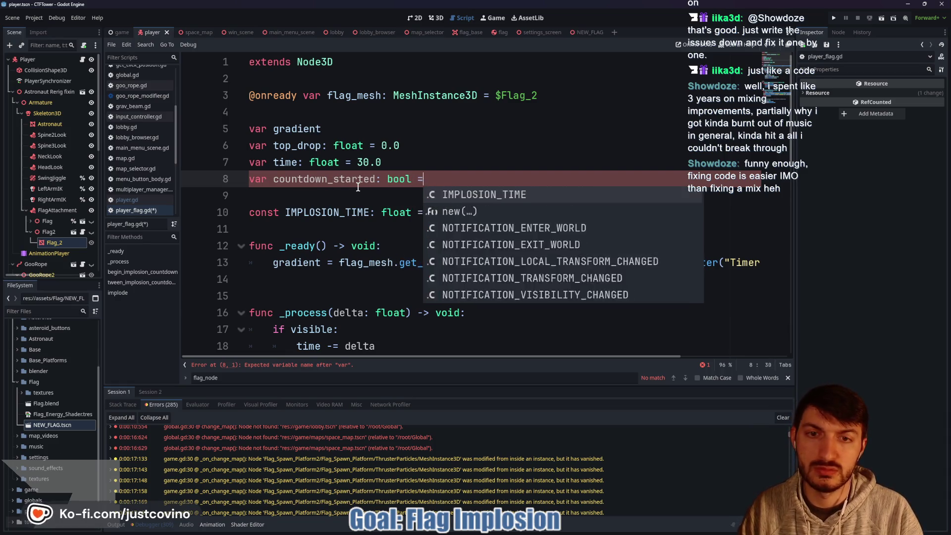
key(Escape)
- Replace visible with countdown_started in the _process condition and save the script
scroll(350, 229, down, 3)
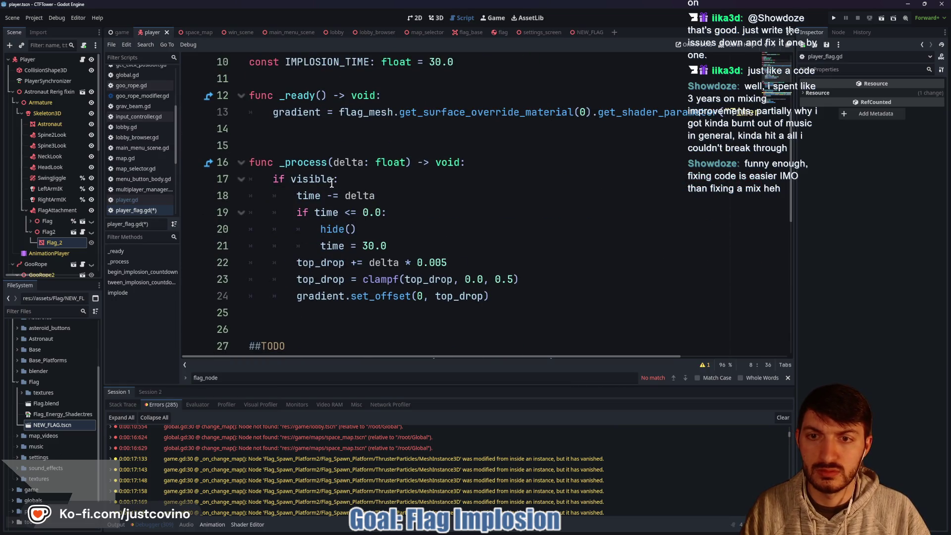
drag(332, 183, 290, 182)
text(countd)
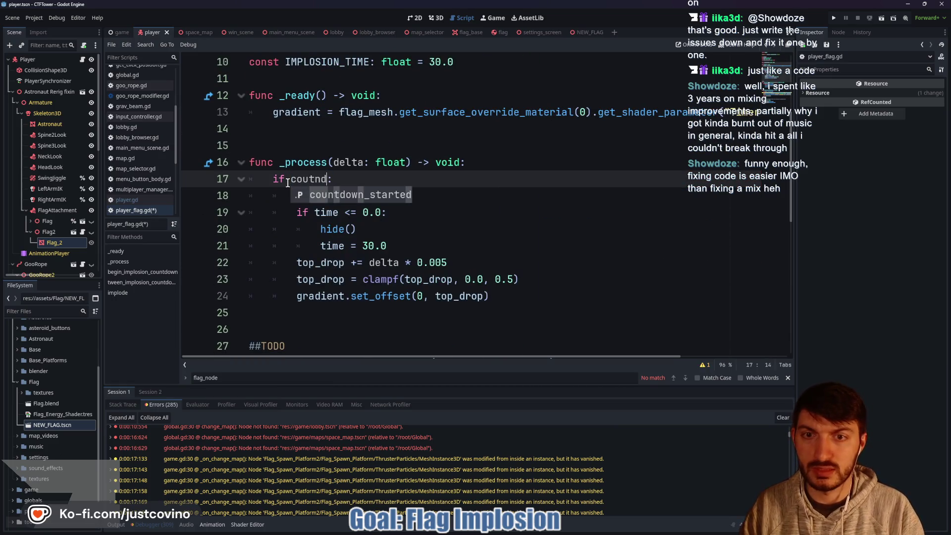
key(Return)
key(ctrl+s)
key(alt+Left)
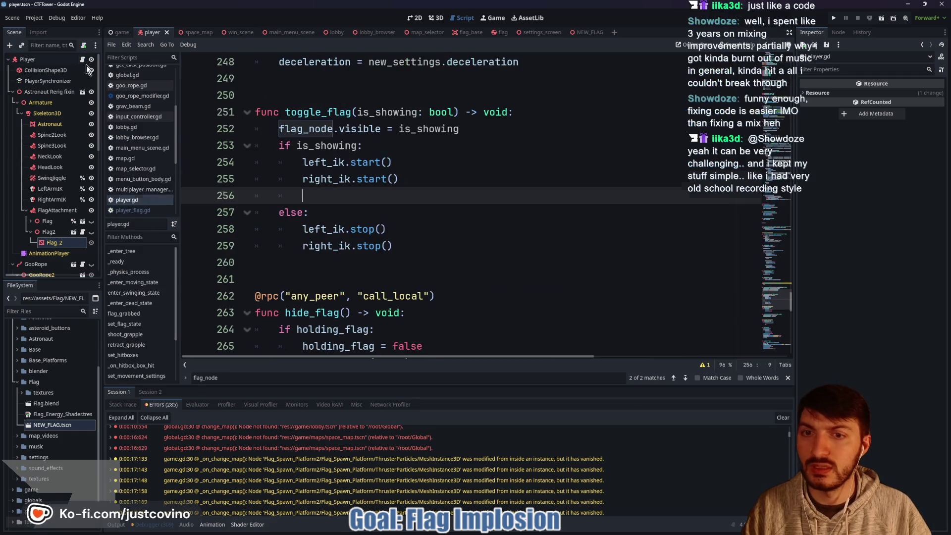
- Make toggle_flag set flag_node.countdown_started = true under right_ik.start(), then save and run
text(flag_node.cou)
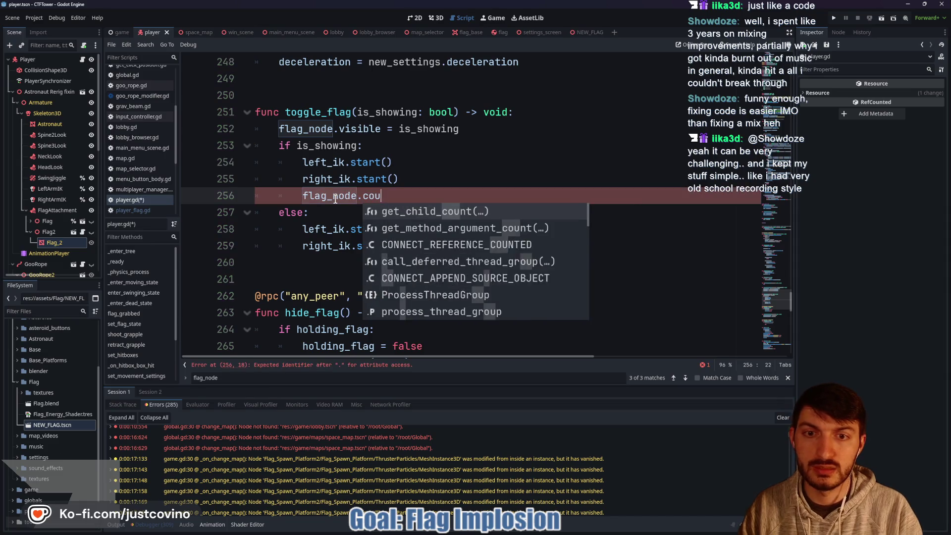
text(ntdown_started )
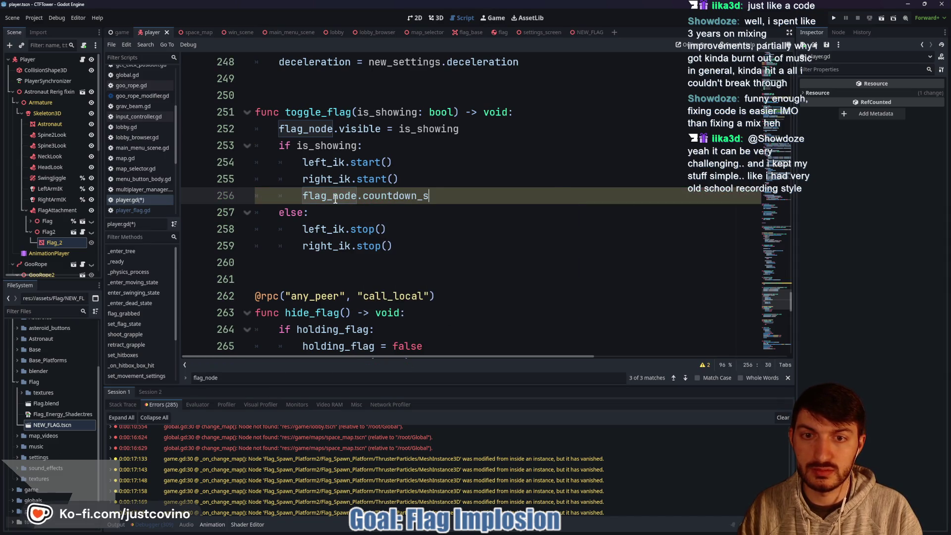
text(= true)
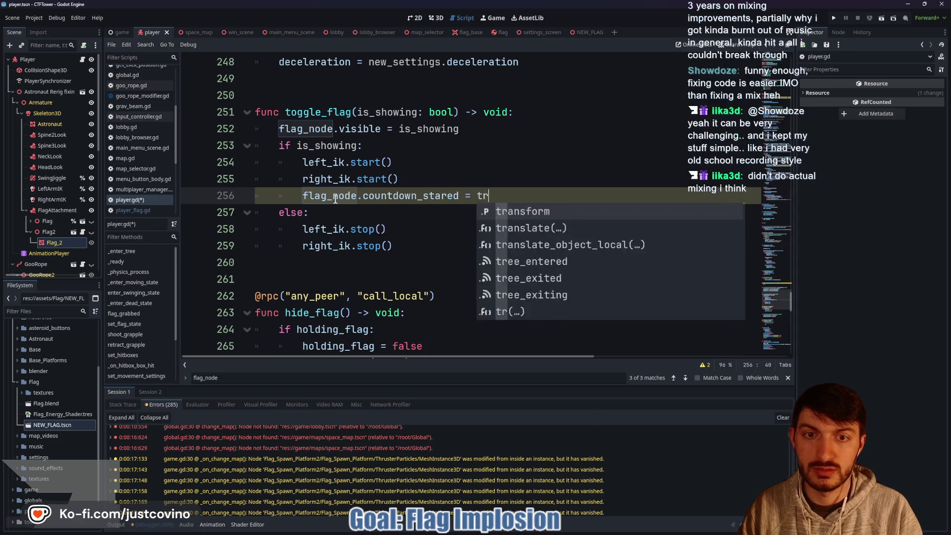
click(524, 201)
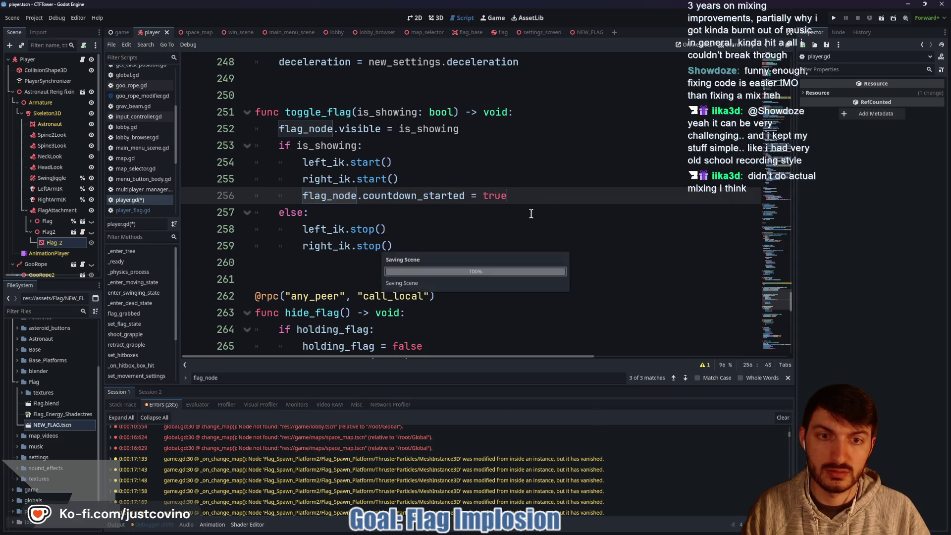
key(F5)
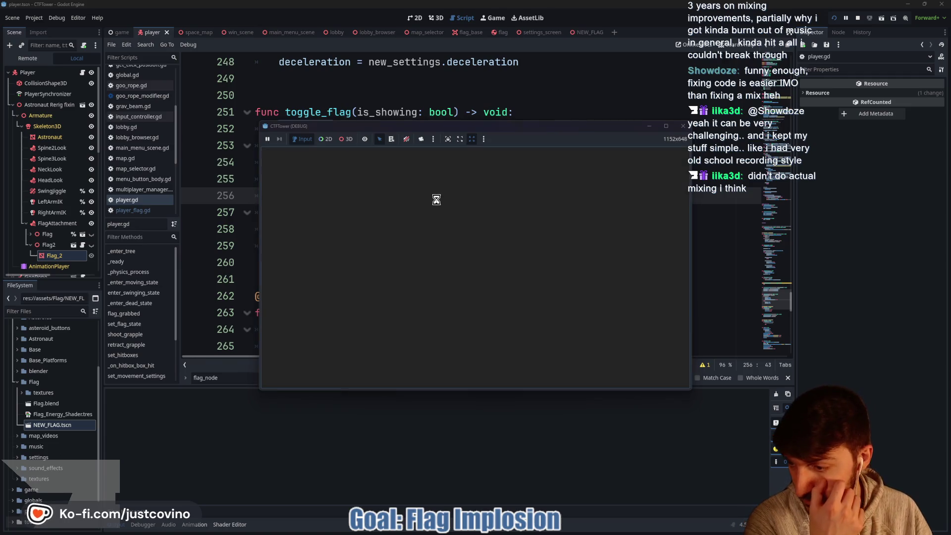
- Host from the left window, join lobby 0 from the right, ready up both players and start the match
drag(471, 126, 247, 117)
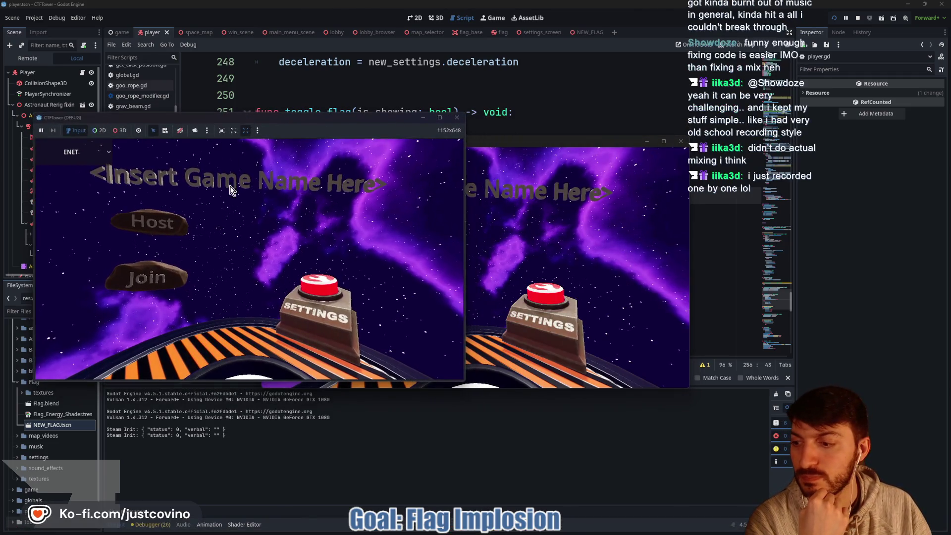
click(141, 222)
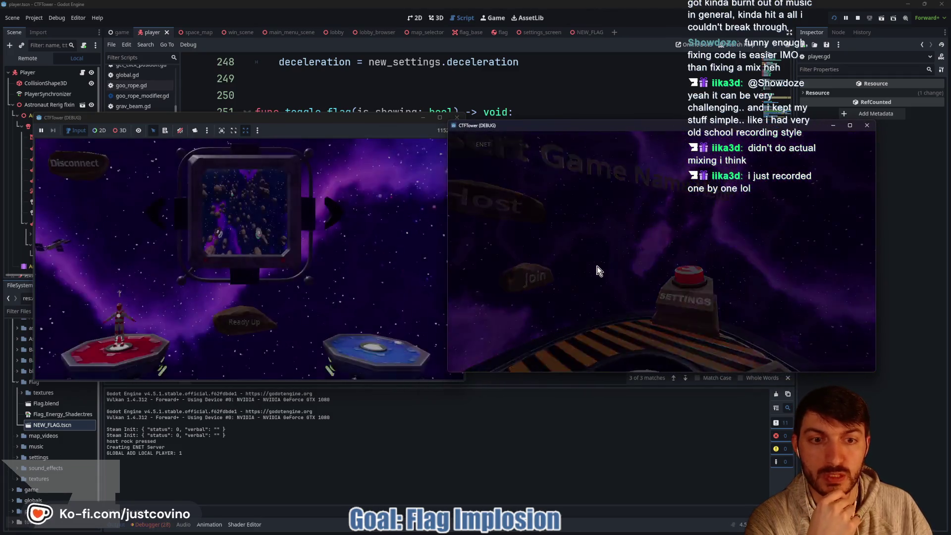
click(598, 270)
click(636, 199)
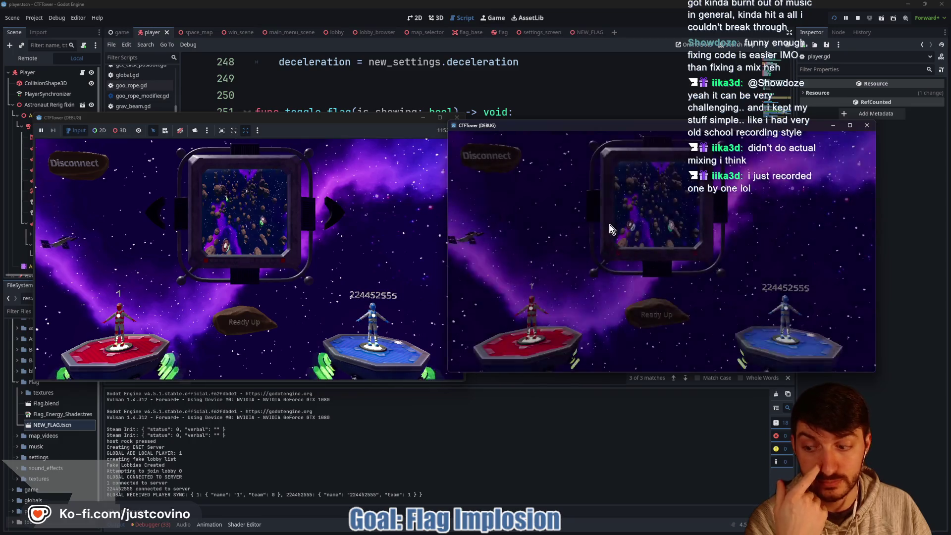
click(655, 316)
click(247, 322)
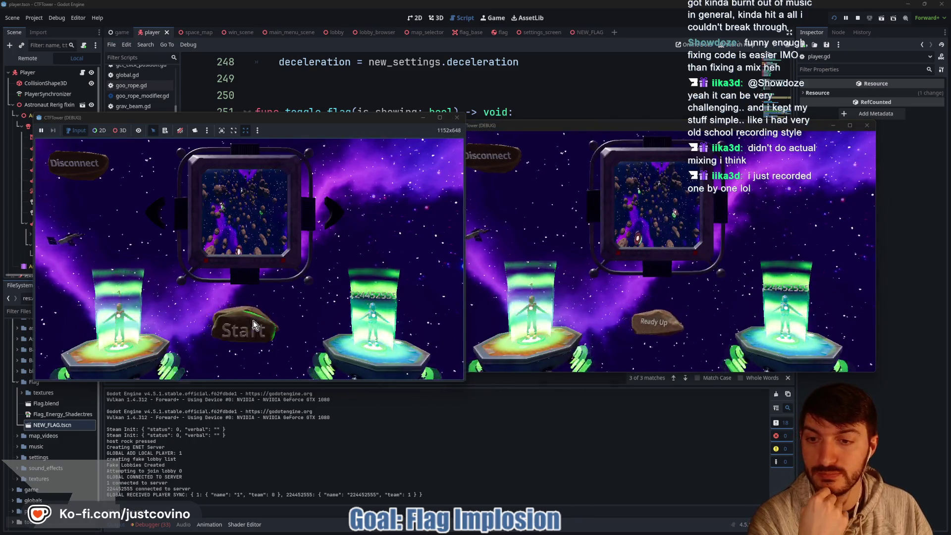
click(243, 318)
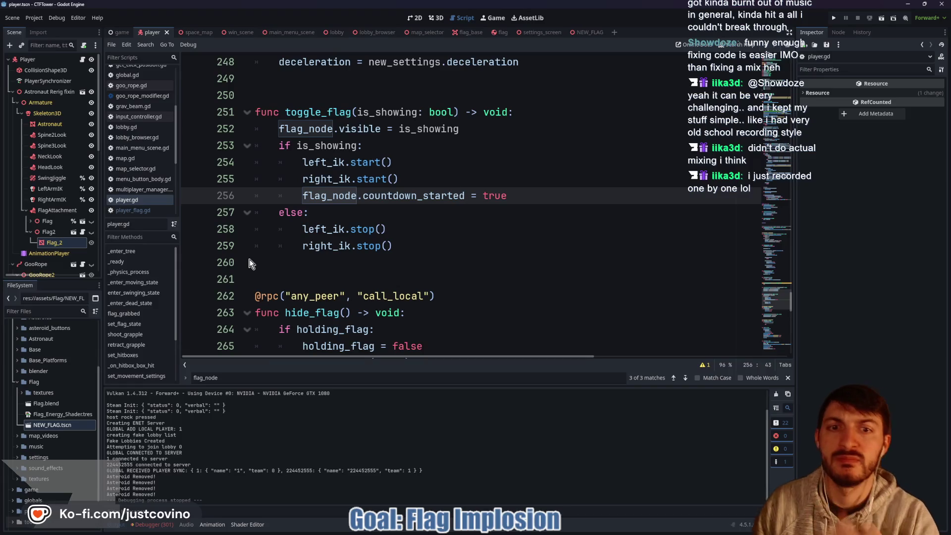
- Open player_flag.gd, delete the '* 0.005' multiplier on line 22, and save
scroll(432, 231, down, 1)
scroll(429, 228, up, 4)
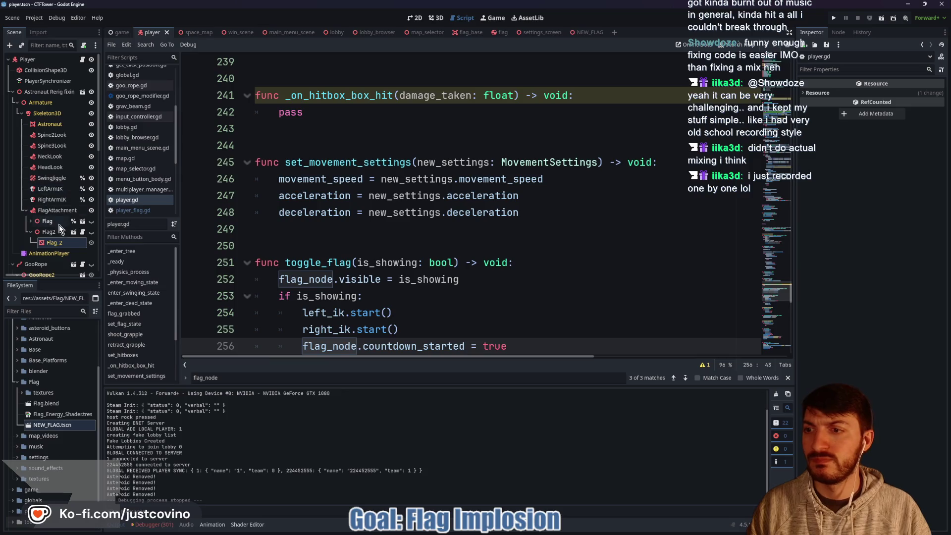
click(85, 231)
drag(469, 261, 405, 263)
key(BackSpace)
key(ctrl+s)
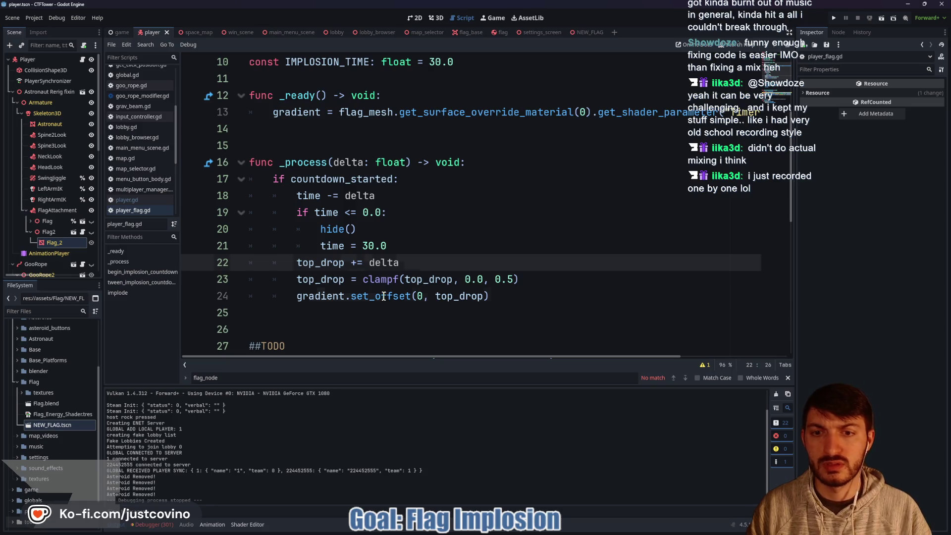
- Add a trial print of the gradient offsets below line 24, remove it, save, and show the debugger errors
click(386, 297)
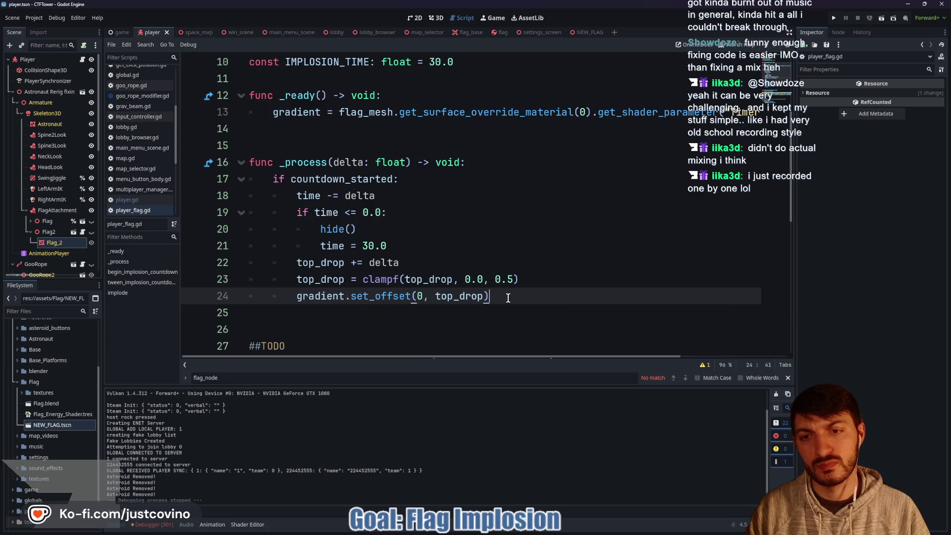
key(Return)
text(print(gradie)
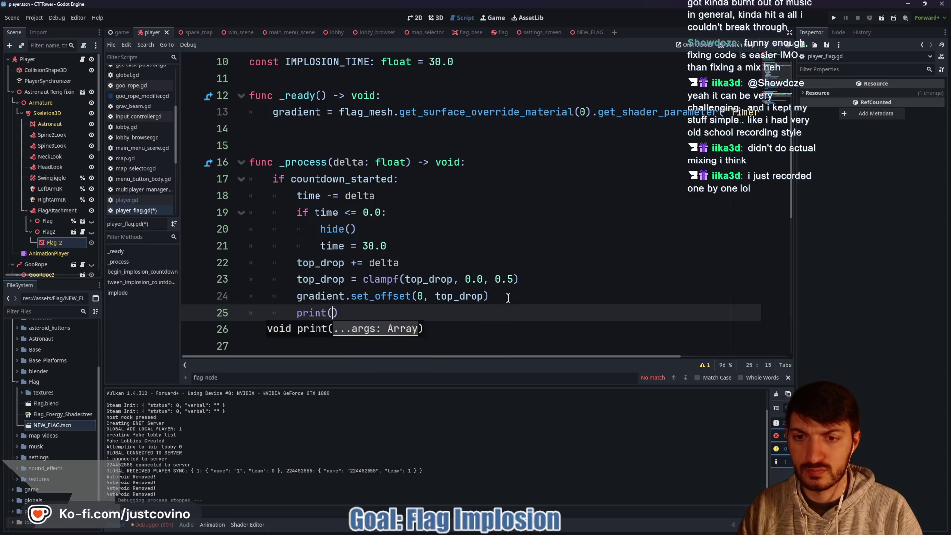
text(nt.get_offsets()
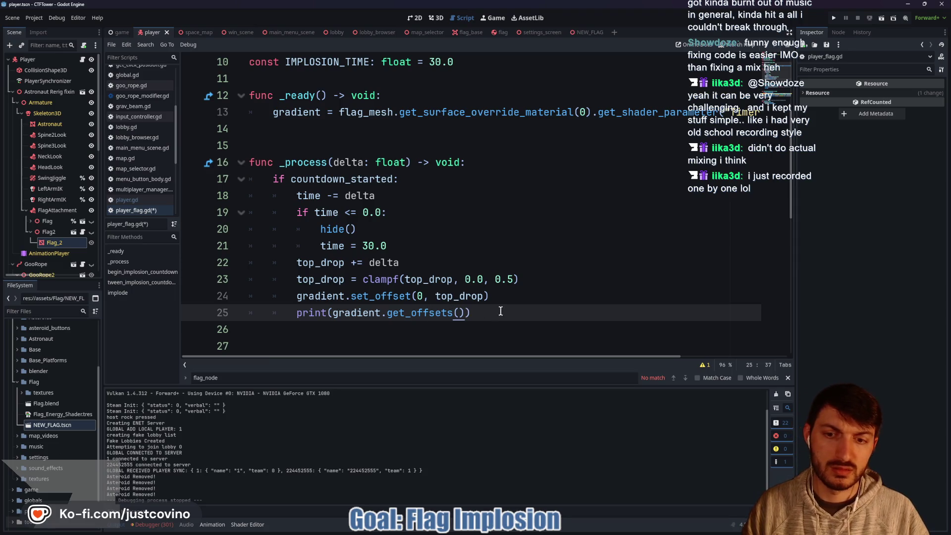
drag(487, 312, 298, 312)
key(BackSpace)
key(ctrl+s)
mouse_move(149, 530)
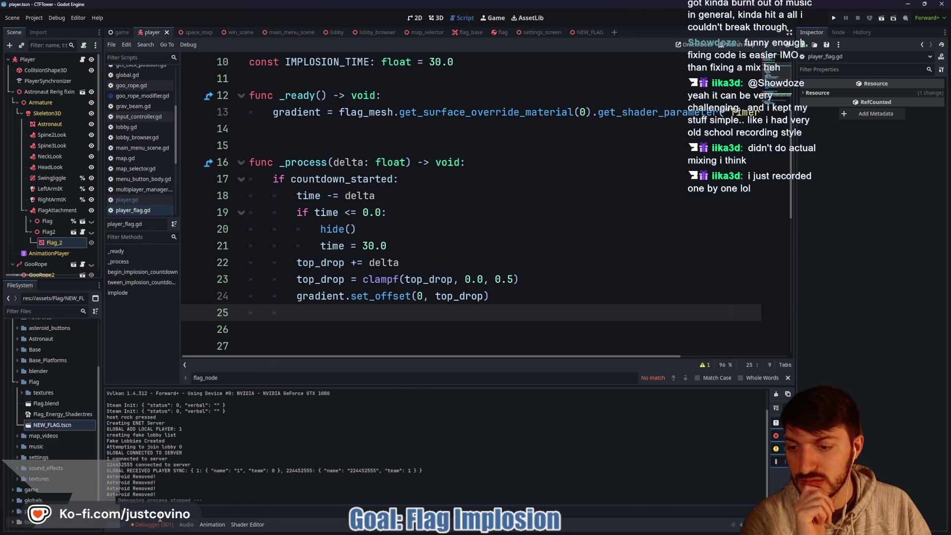
click(151, 524)
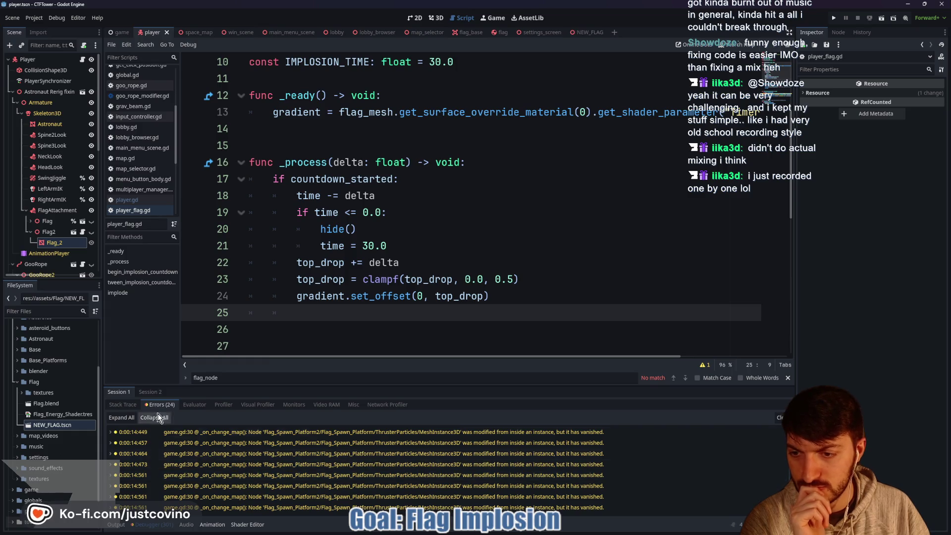
- Review Session 2's errors in an enlarged Errors list, then collapse the panel and run the project with F5
click(150, 392)
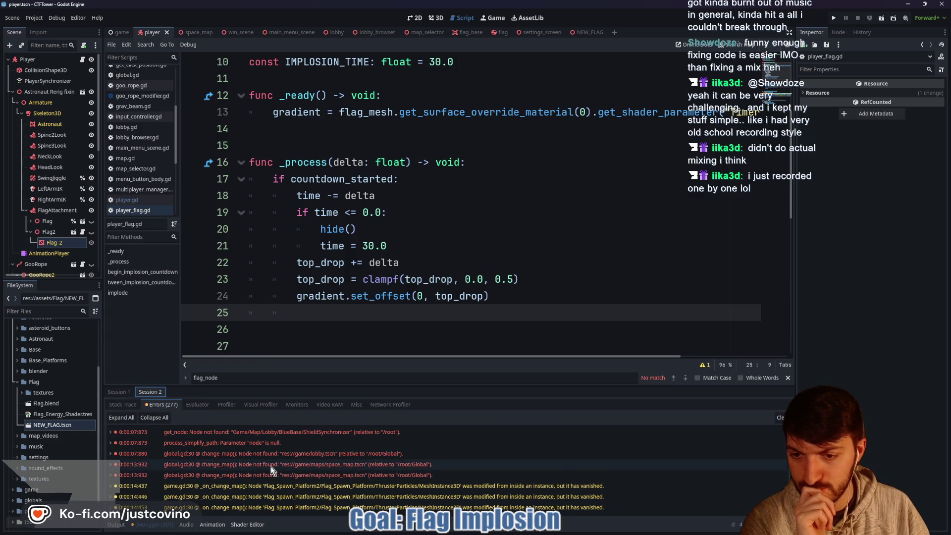
drag(459, 386, 457, 206)
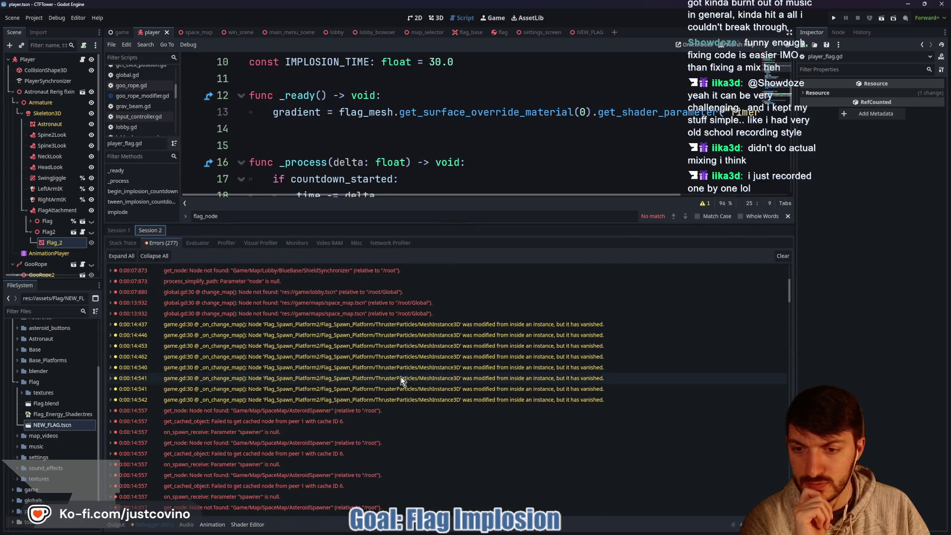
scroll(399, 378, down, 5)
scroll(389, 385, down, 10)
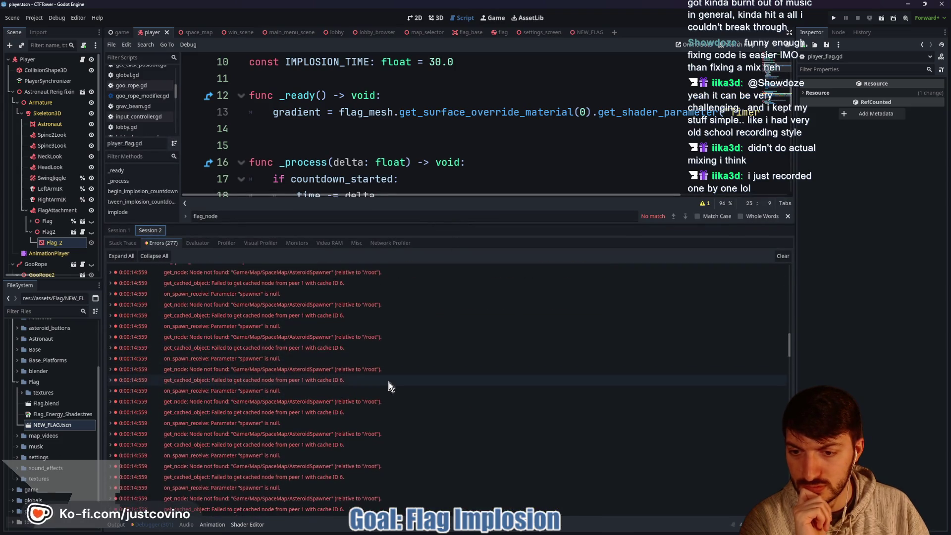
scroll(384, 385, up, 5)
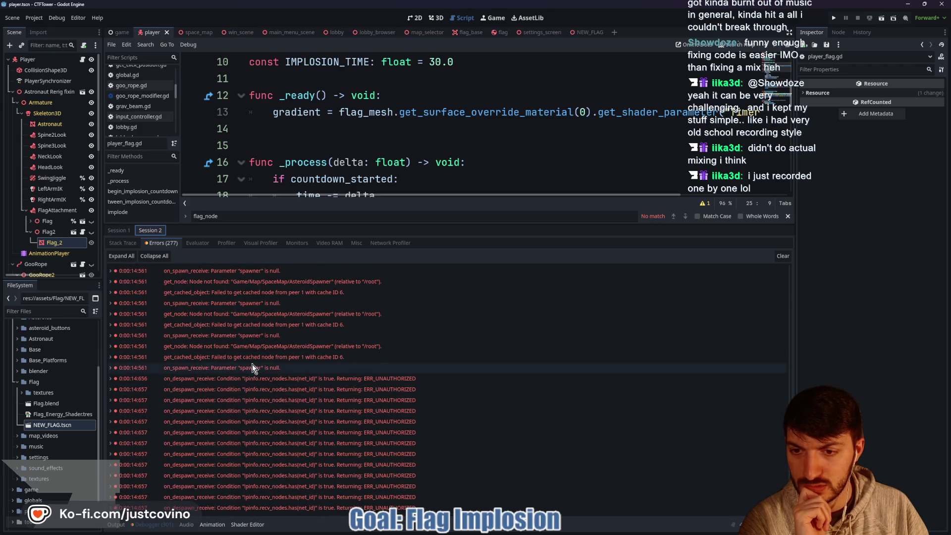
scroll(294, 338, up, 3)
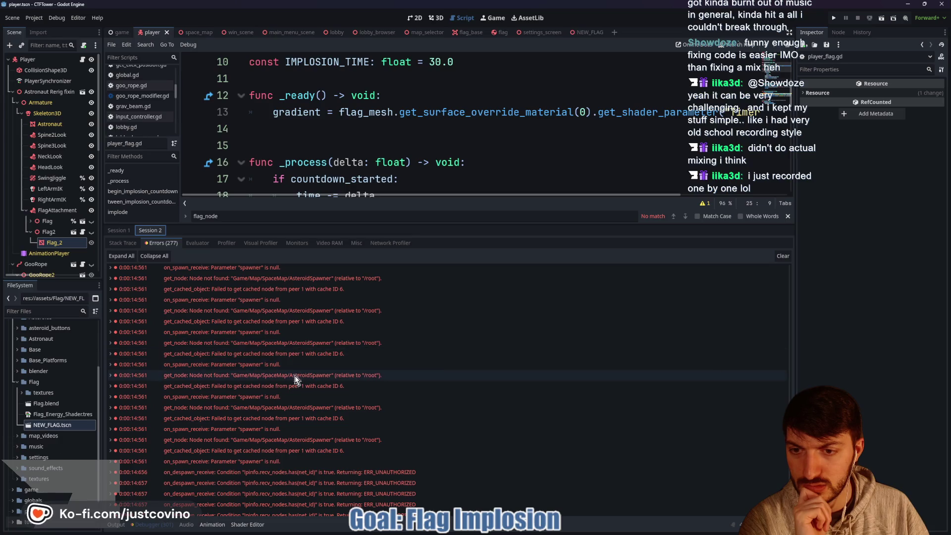
scroll(338, 397, up, 5)
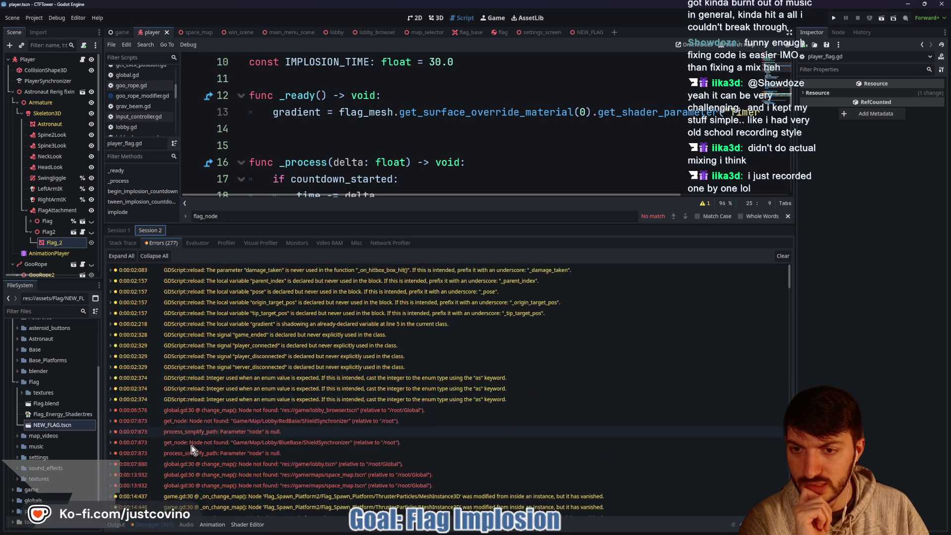
click(122, 521)
key(F5)
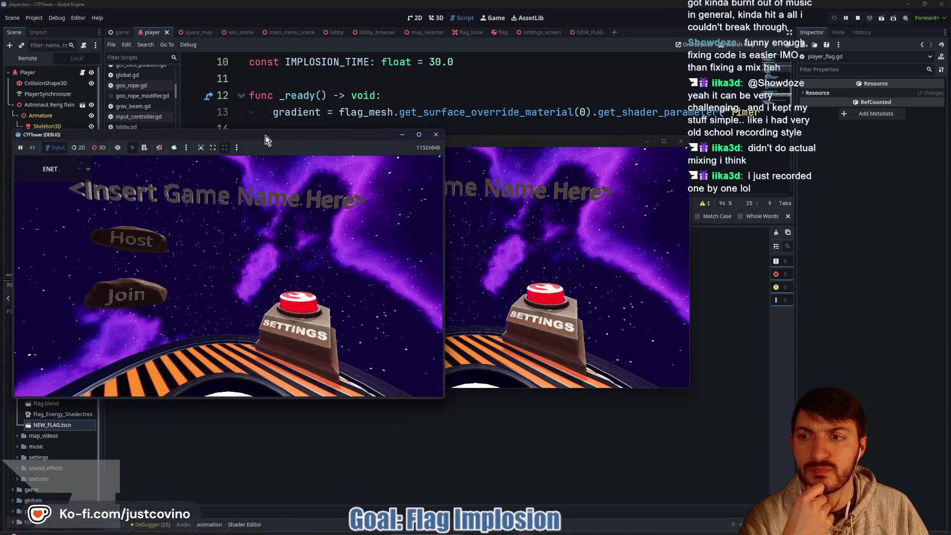
- Host in the first game window, join the top lobby from the second, ready both players, and start
mouse_move(495, 142)
mouse_down()
mouse_move(734, 135)
mouse_move(715, 137)
mouse_up()
click(148, 234)
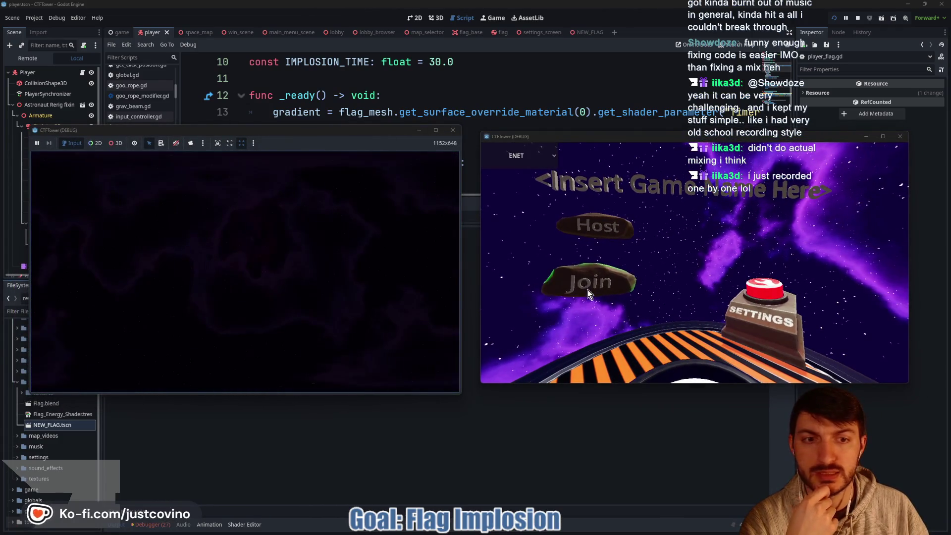
click(578, 283)
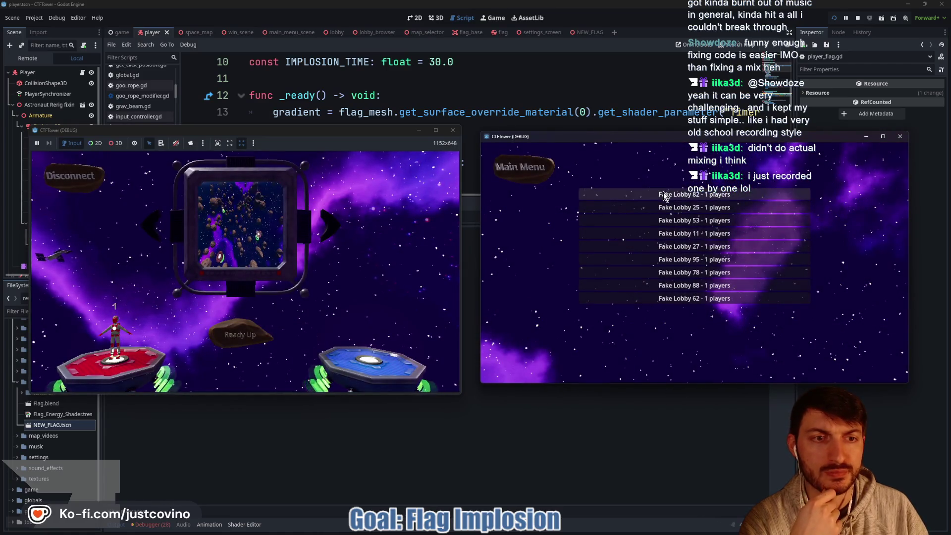
click(664, 194)
click(685, 319)
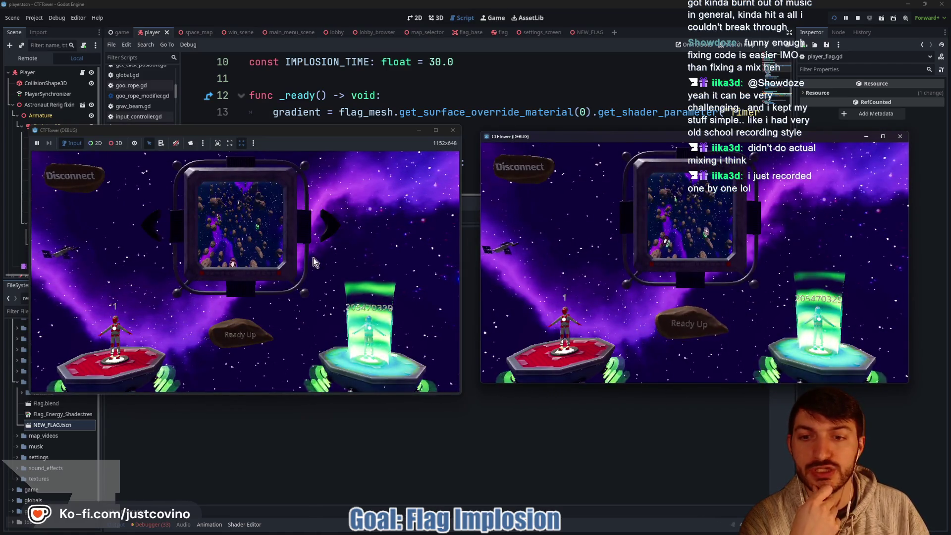
click(250, 332)
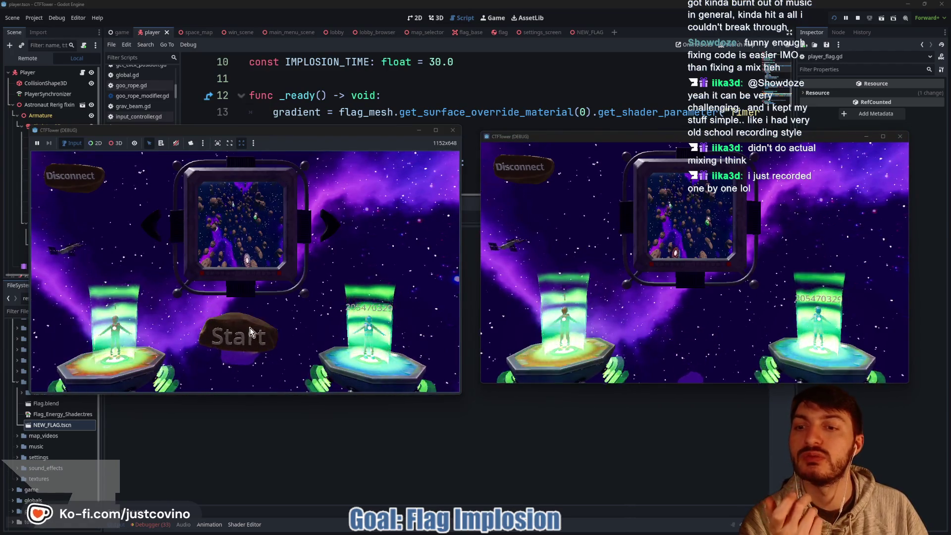
click(242, 327)
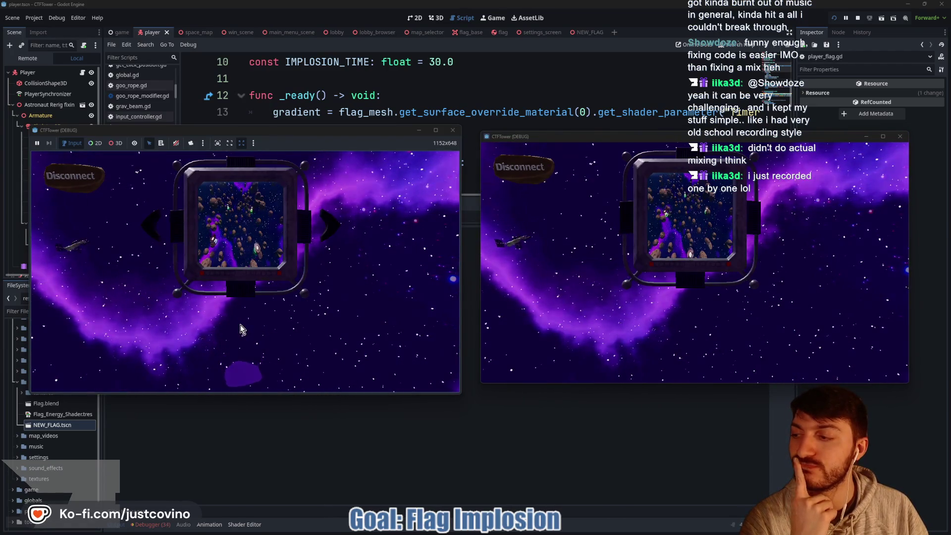
- Test jumping, grappling and the staff beam with the red astronaut, then stop the run with F8
key(super)
key(super)
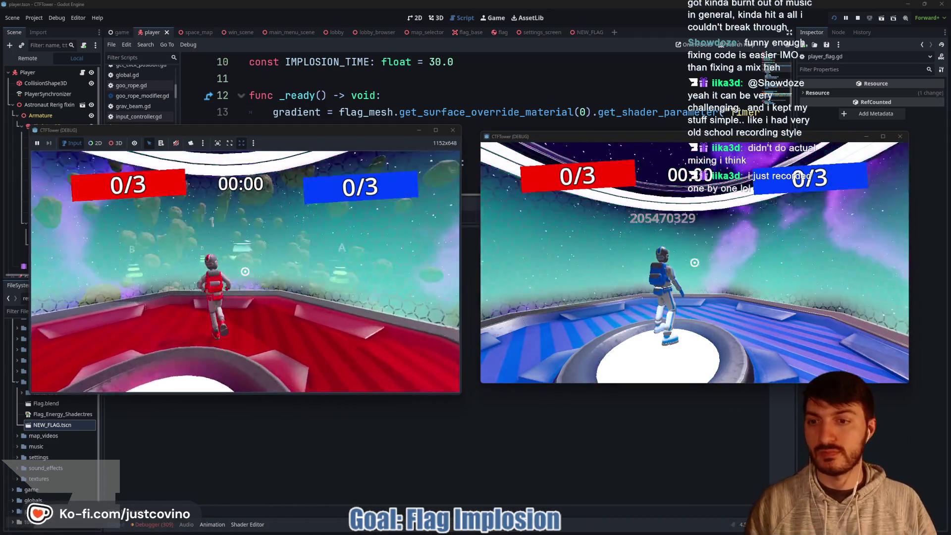
key(space)
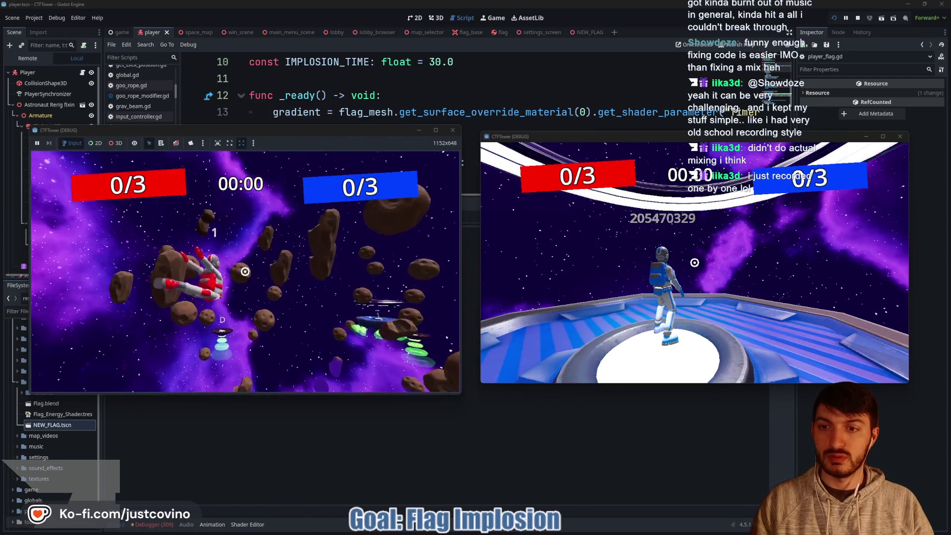
click(246, 272)
click(245, 272)
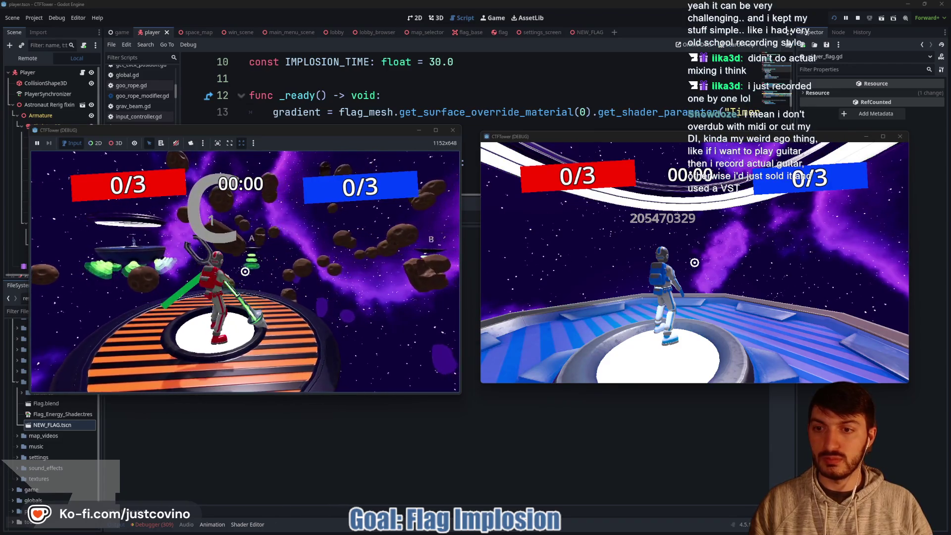
click(246, 272)
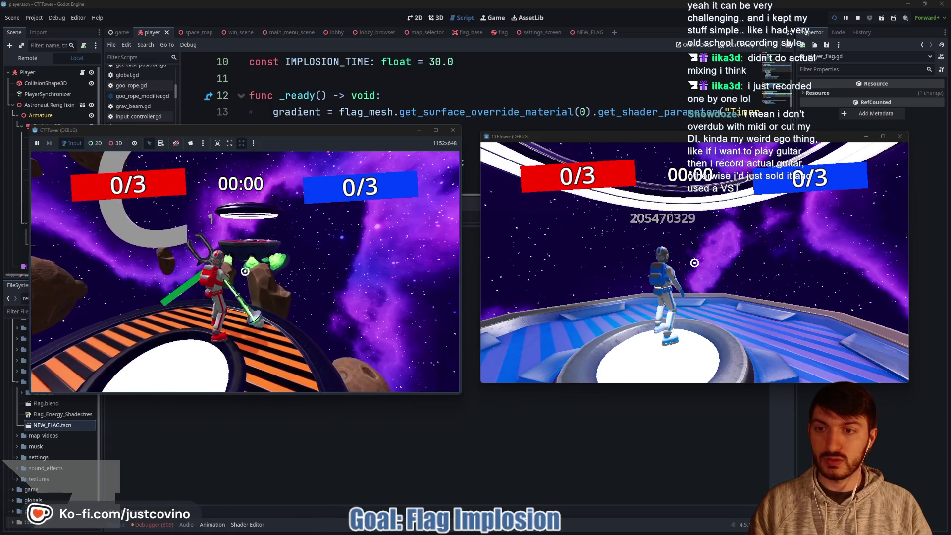
key(F8)
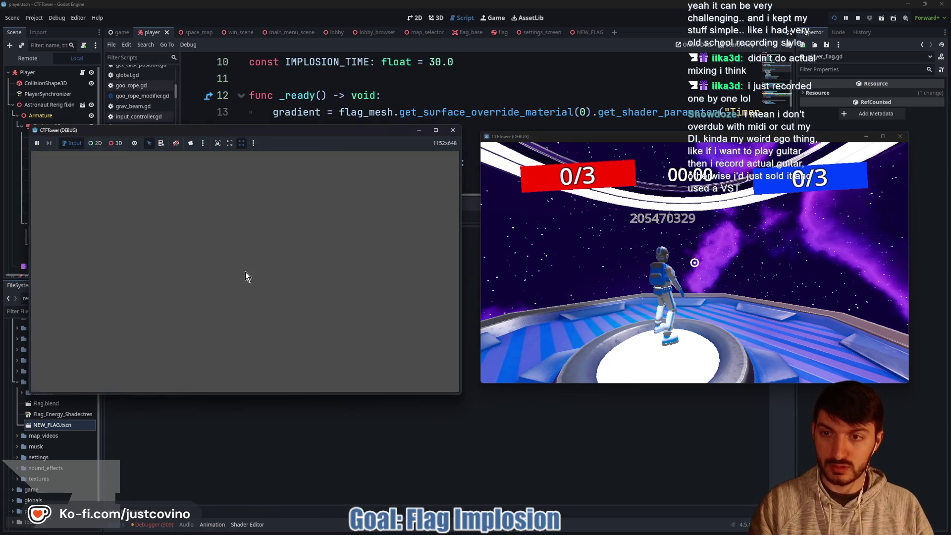
- Insert line 7 'var bottom_drop: float =' below the top_drop declaration, without an initial value yet
drag(420, 228, 405, 463)
click(498, 296)
drag(498, 296, 387, 295)
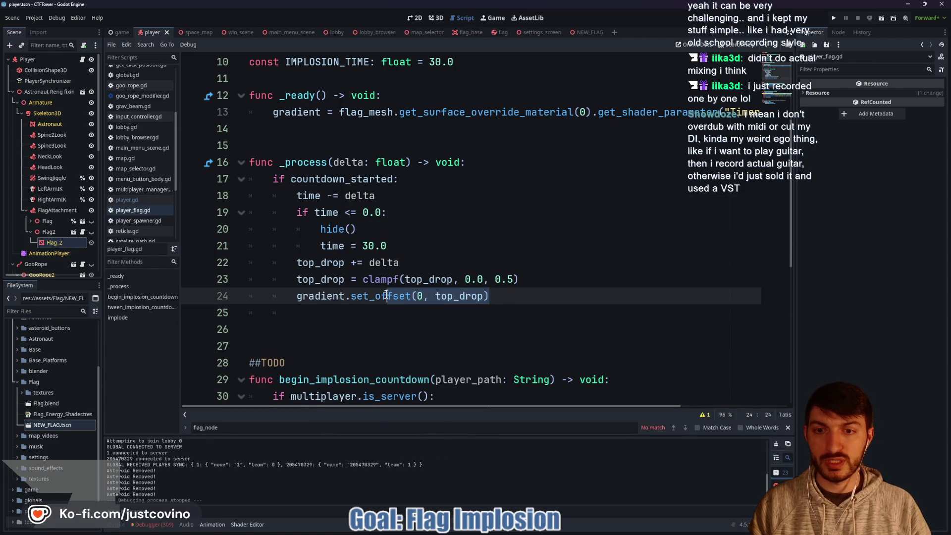
click(495, 296)
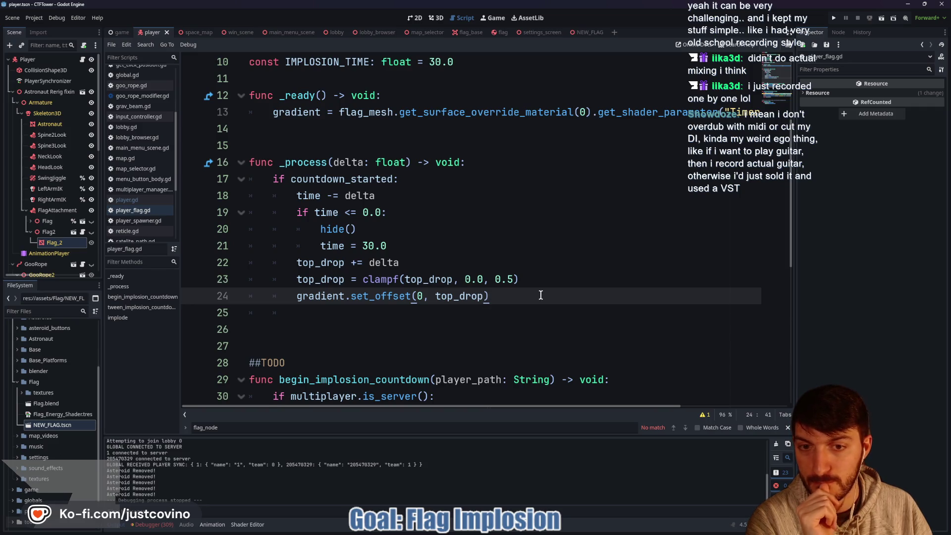
scroll(495, 292, up, 3)
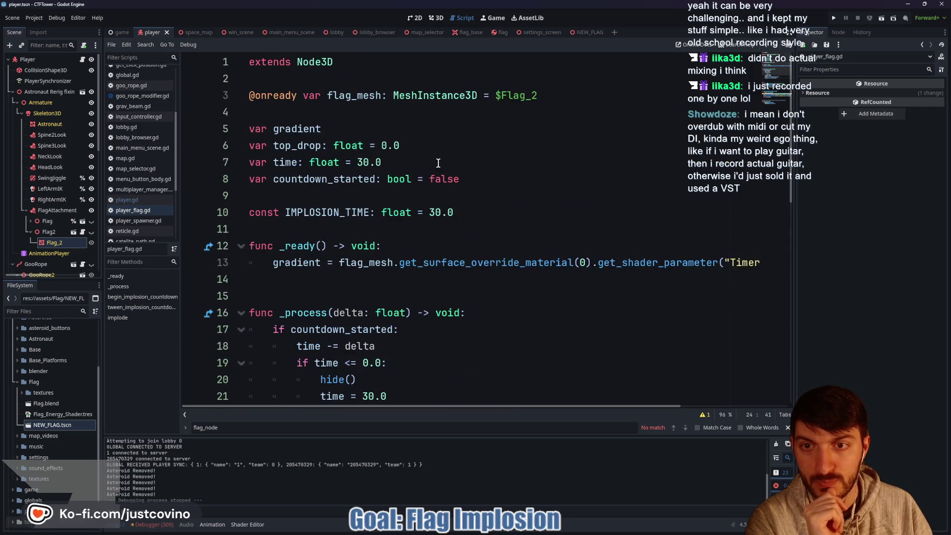
click(415, 146)
key(Return)
text(var bottom_drop:)
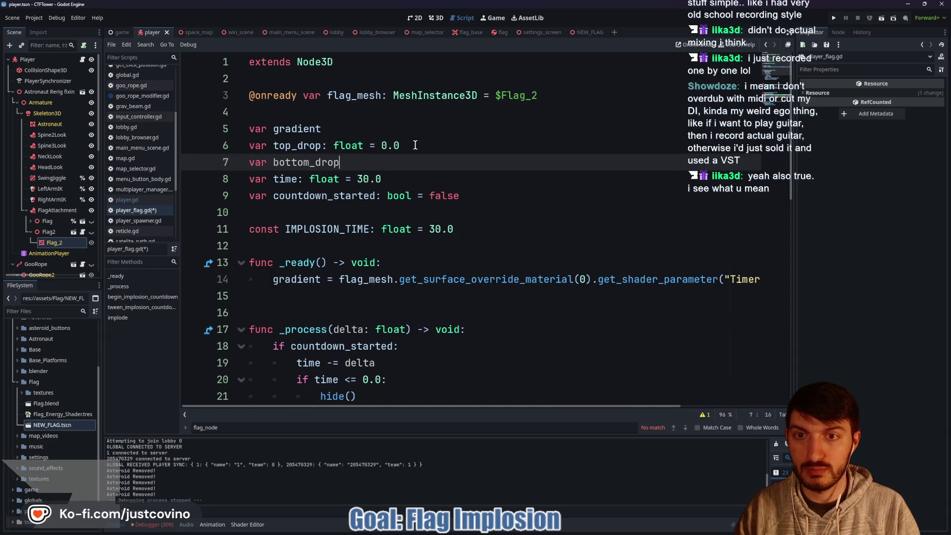
text( float =)
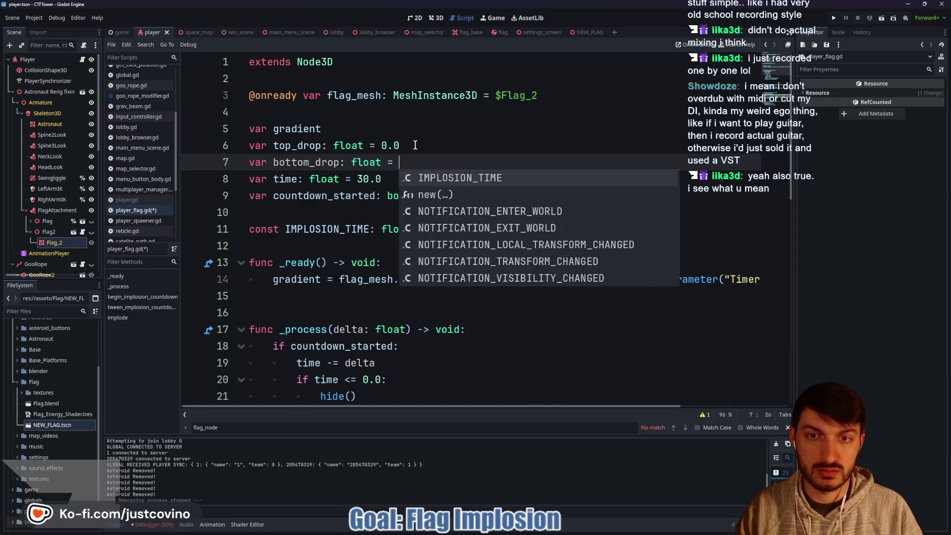
key(Escape)
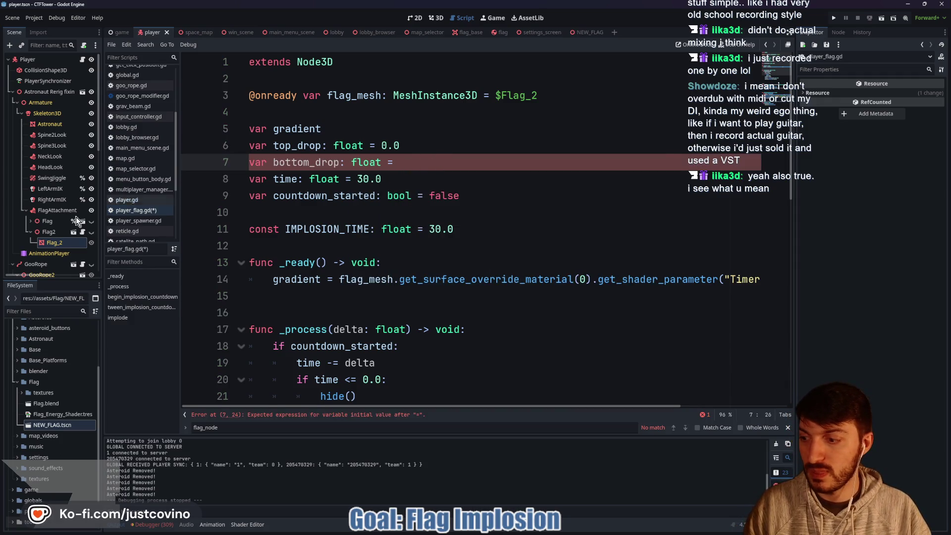
- Inspect Flag_2's Timer Texture gradient stops, previewing the last colour stop
click(57, 232)
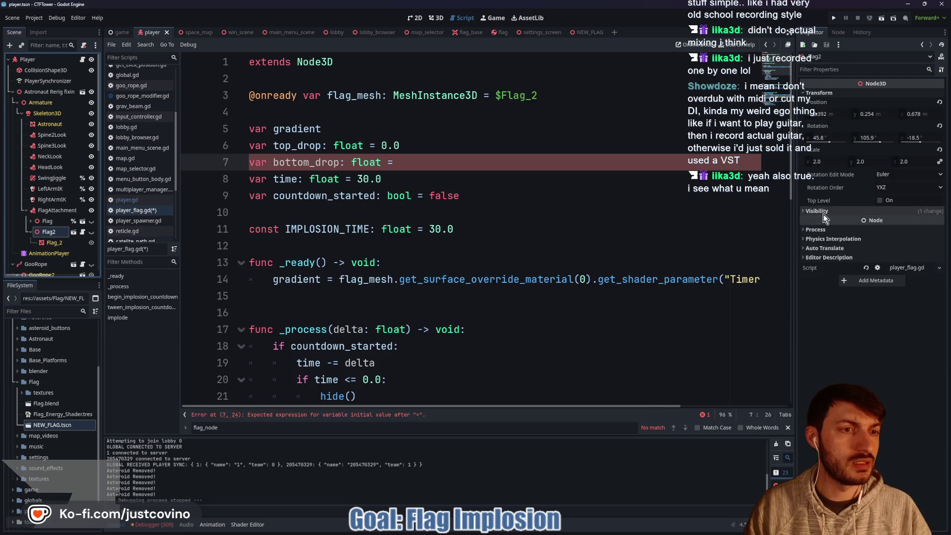
click(54, 243)
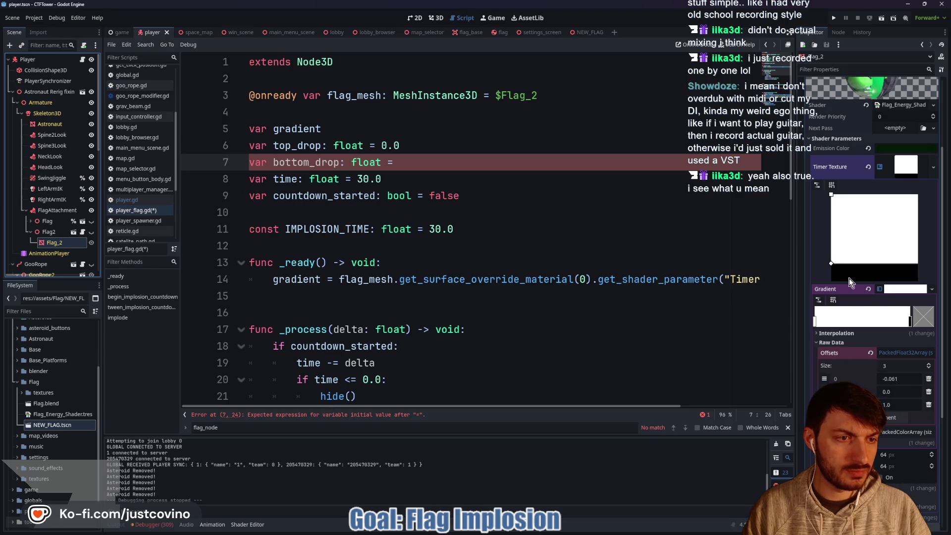
click(911, 321)
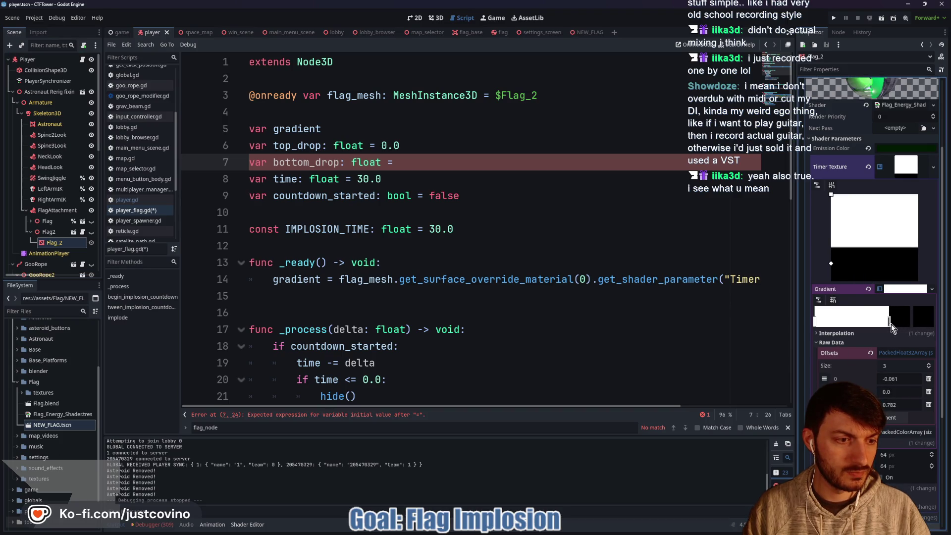
mouse_move(910, 322)
mouse_down()
mouse_move(855, 323)
mouse_move(912, 322)
mouse_up()
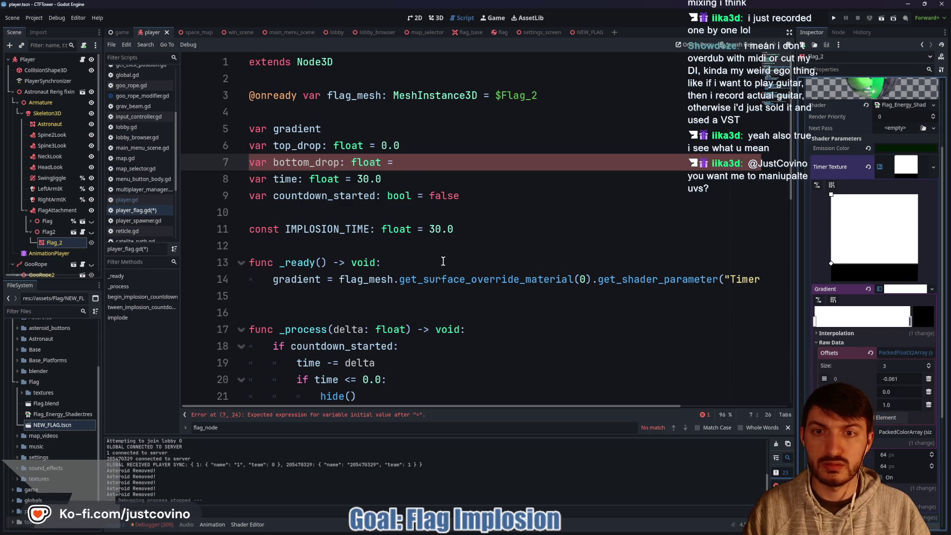
- Give bottom_drop an initial value of 1.0 on line 7 and save the script
text(1.0)
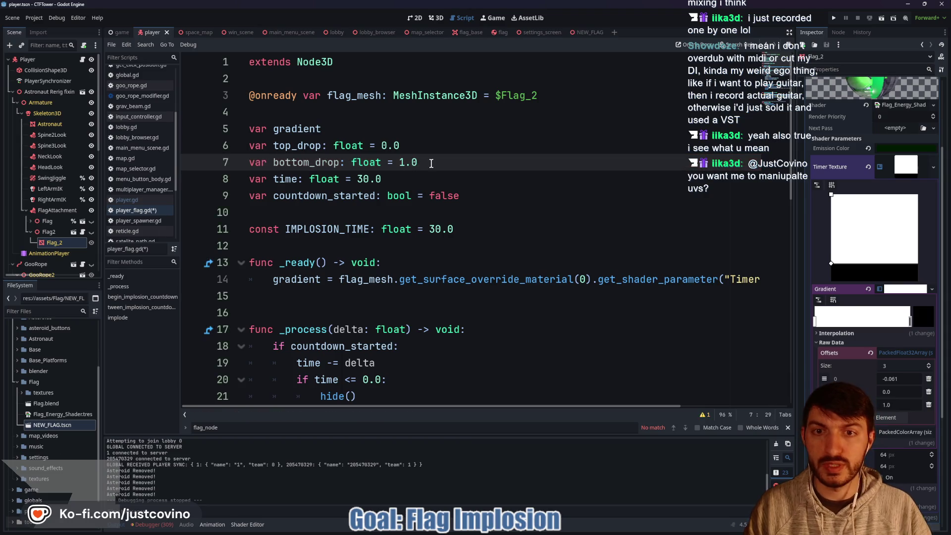
key(ctrl+s)
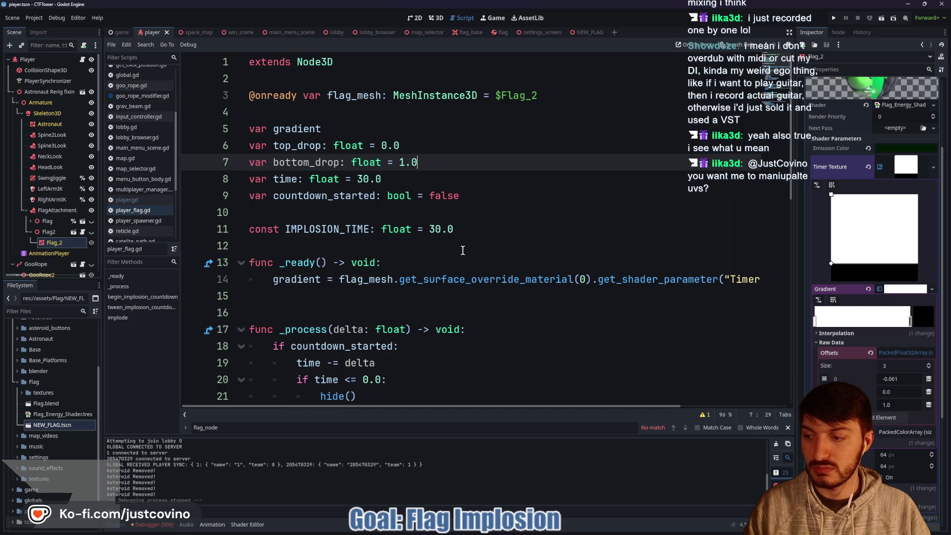
scroll(462, 250, down, 2)
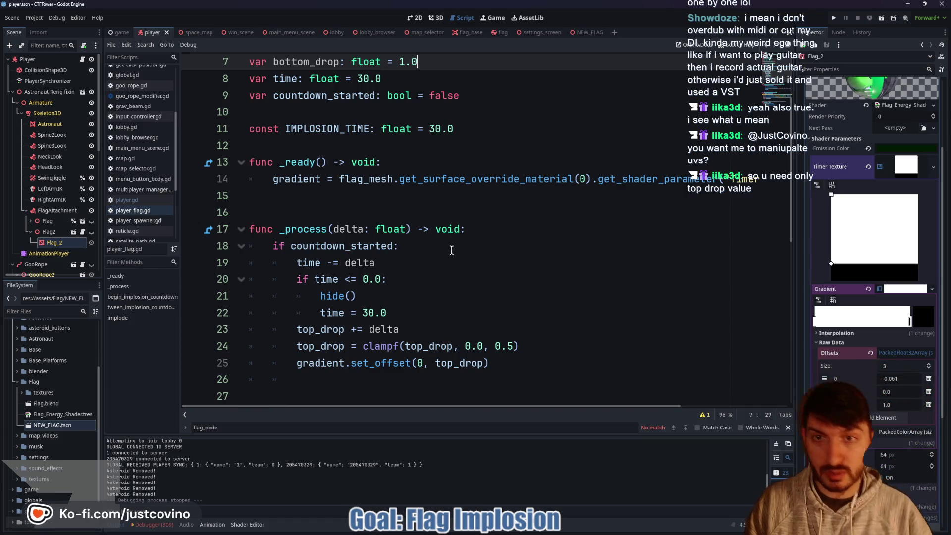
scroll(438, 268, down, 1)
- Add 'bottom_drop -= delta' below the top_drop clamp in _process
click(427, 279)
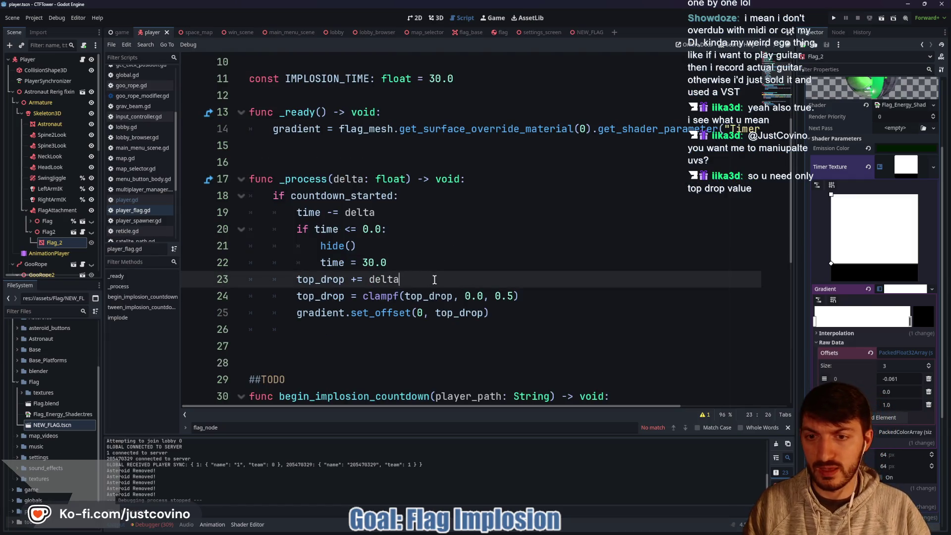
key(Return)
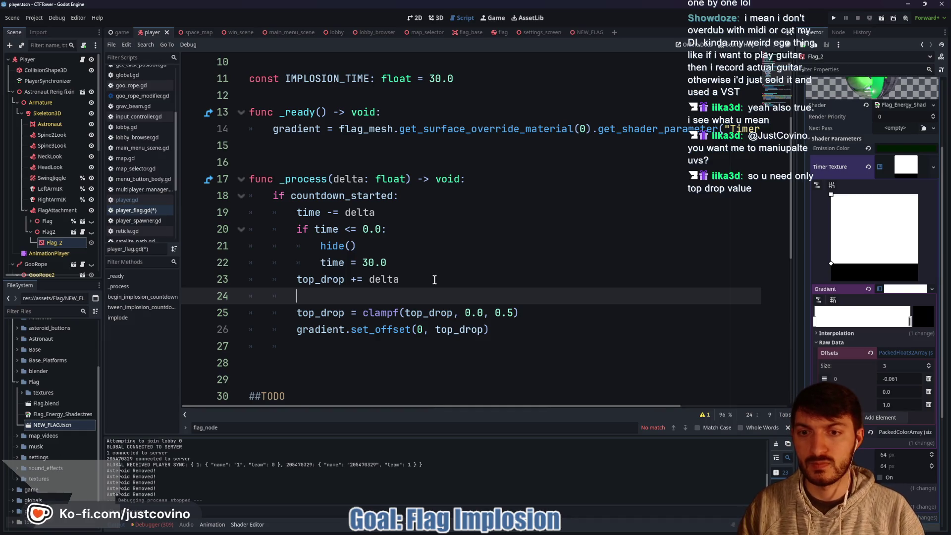
key(BackSpace)
key(BackSpace)
click(545, 296)
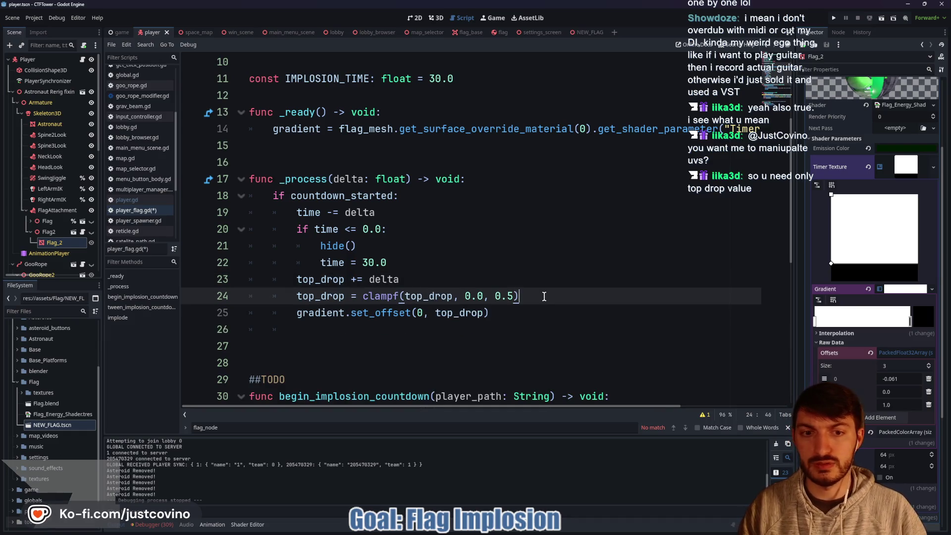
key(Return)
text(ottom_drop -= )
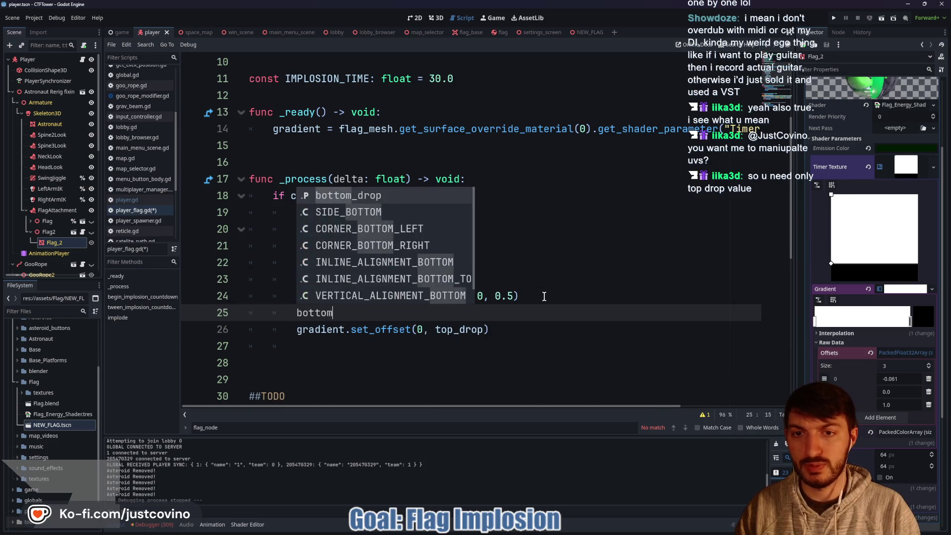
text(delta)
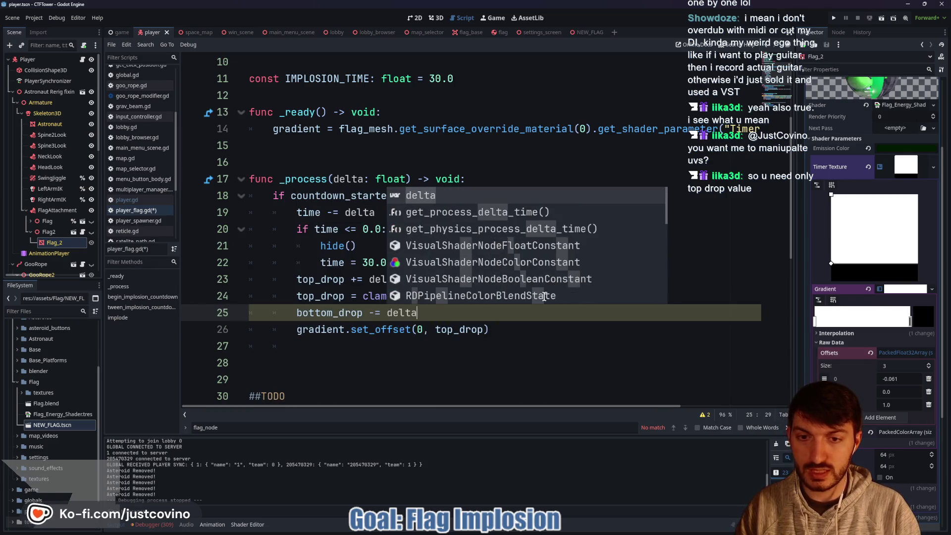
key(Return)
- Add 'bottom_drop = clampf(bottom_drop, 0.6, 1.0)' on the next line
key(Return)
text(bot)
key(Return)
text(clampf)
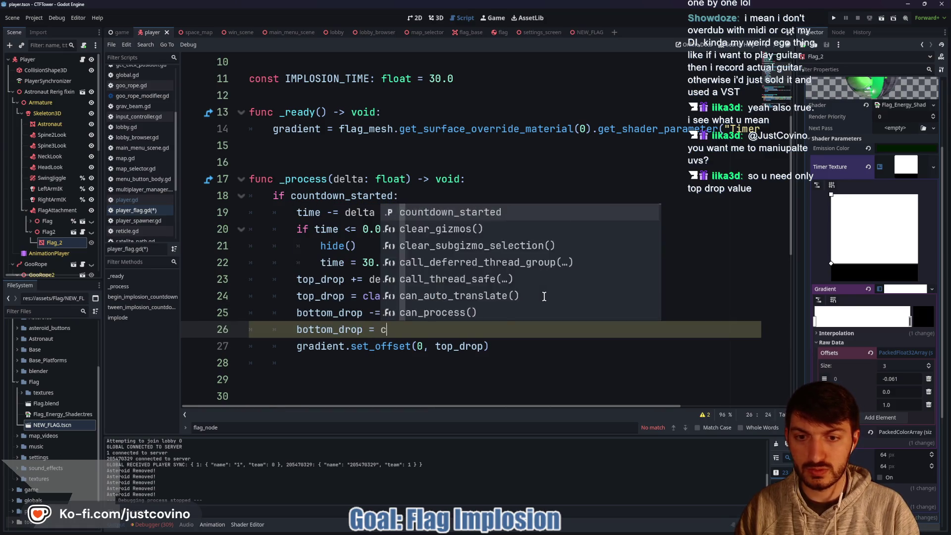
text(()
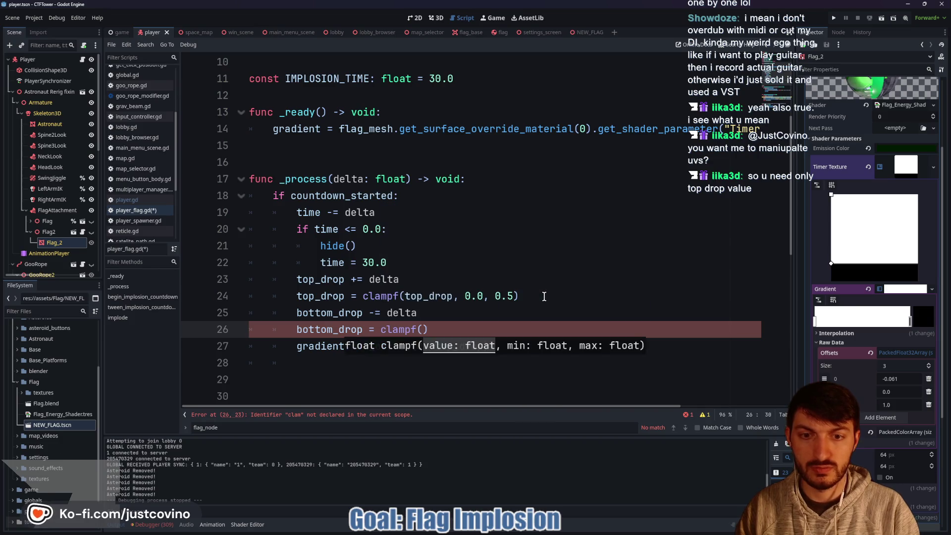
text(bottom)
key(Return)
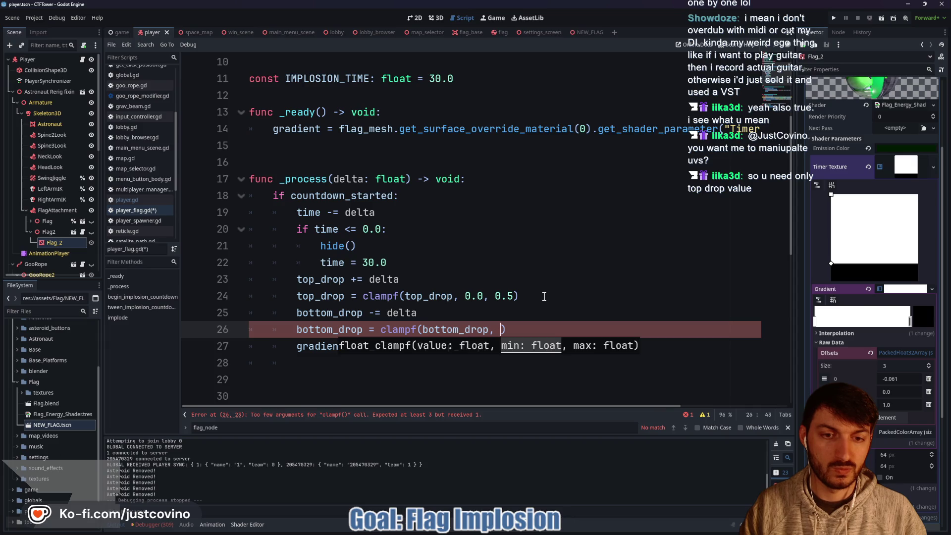
text(.5)
key(BackSpace)
text(6, 1)
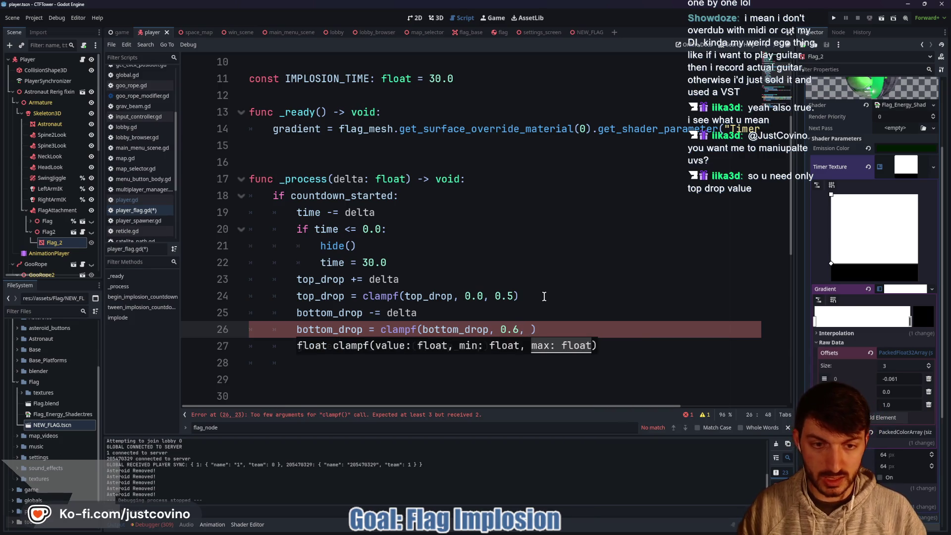
text(.0))
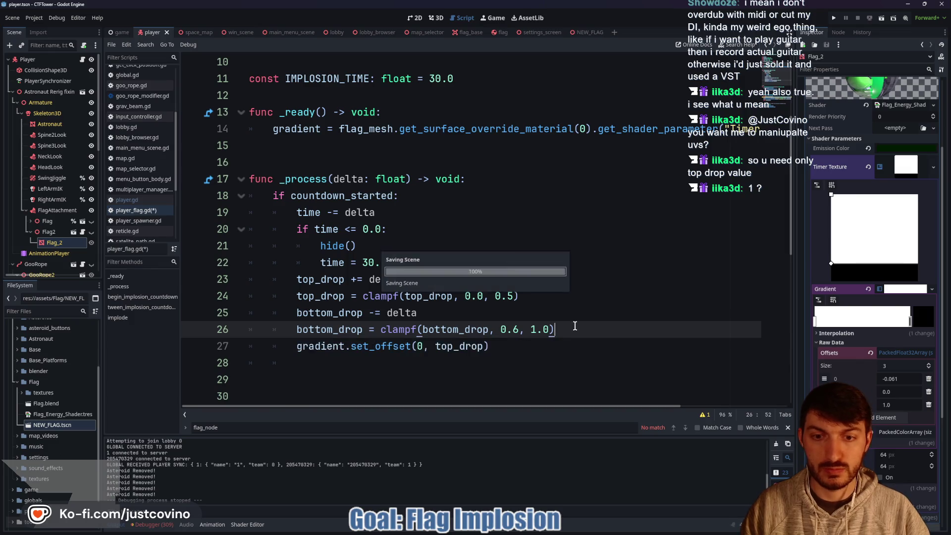
- Add 'gradient.set_offset(2, bottom_drop)' after the existing set_offset line and save
click(535, 346)
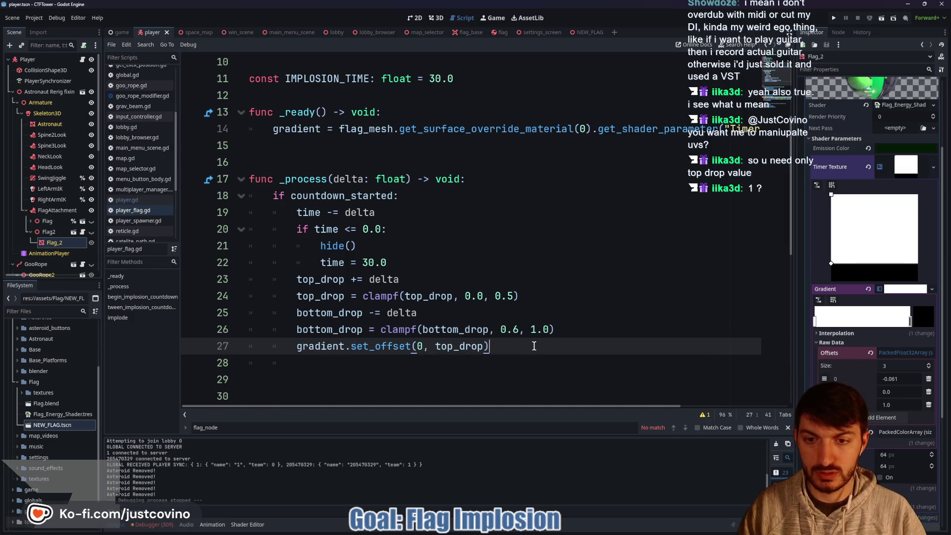
key(Return)
text(g)
key(BackSpace)
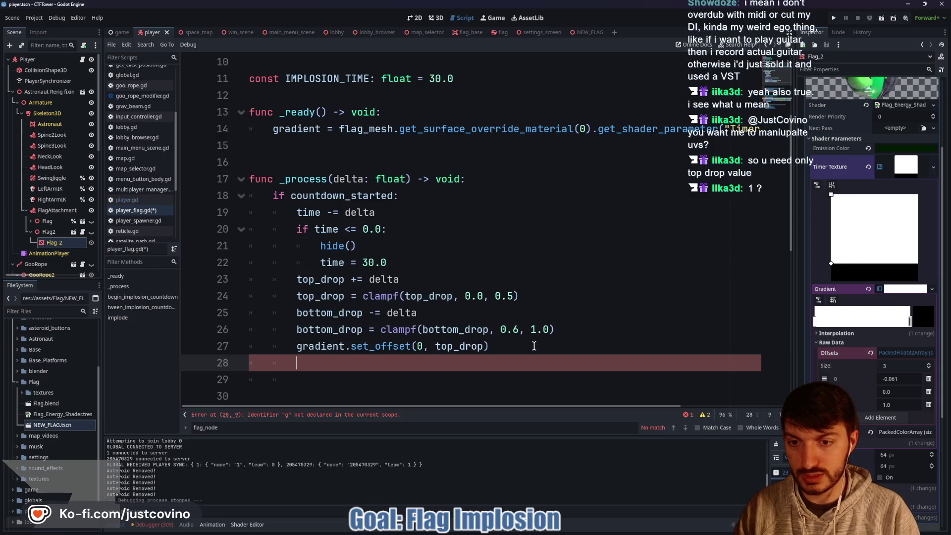
text(gradient)
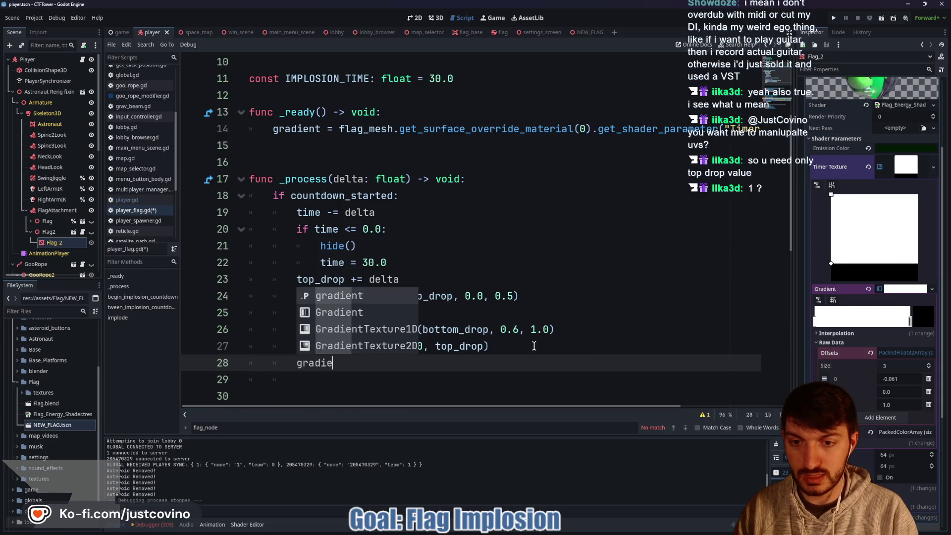
text(.set_offset)
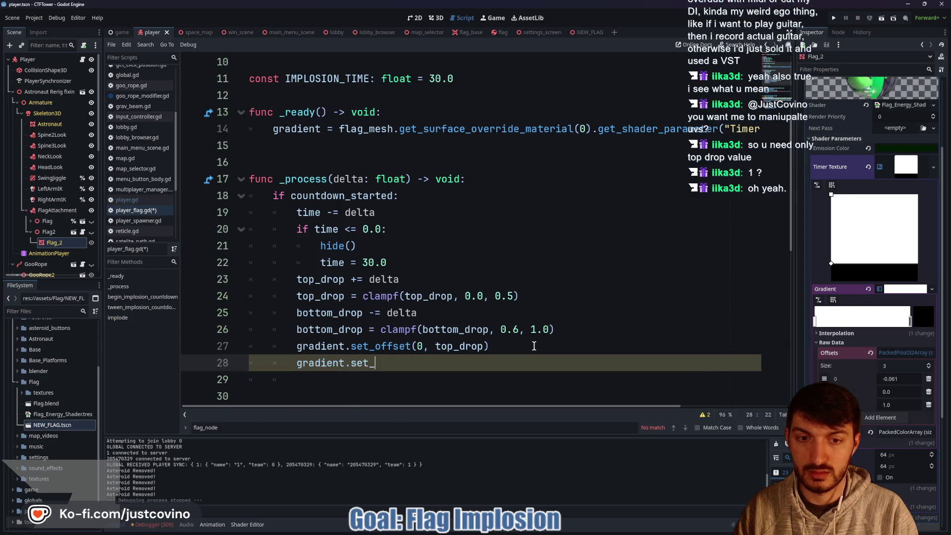
text((1)
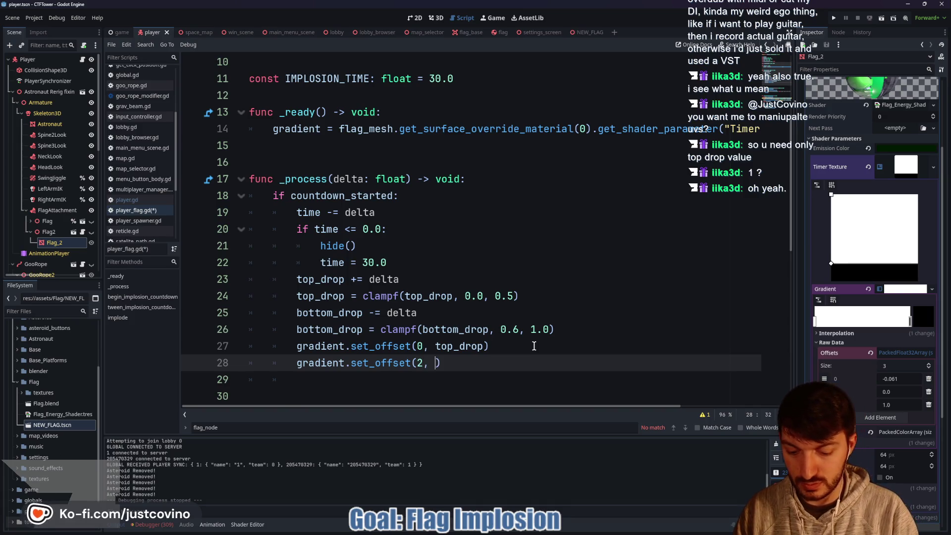
text(bottom)
key(Return)
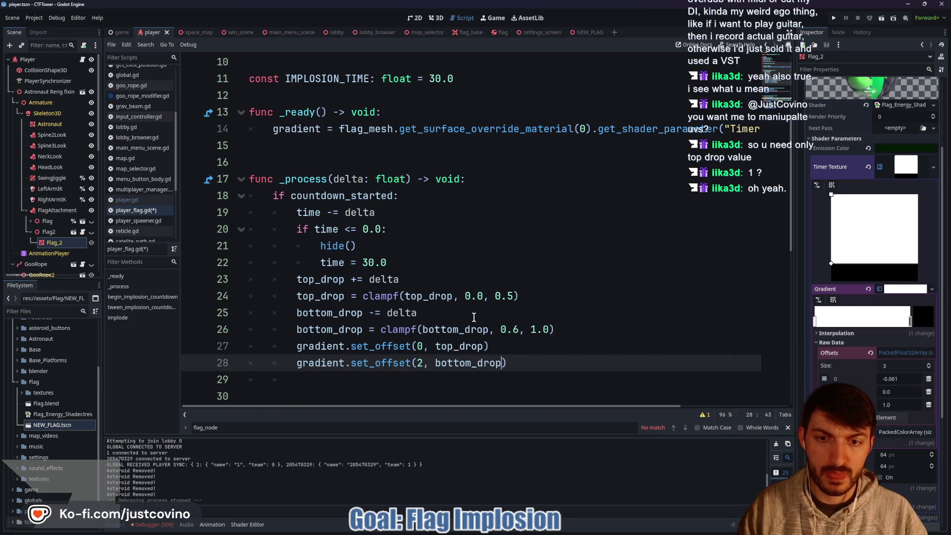
key(ctrl+s)
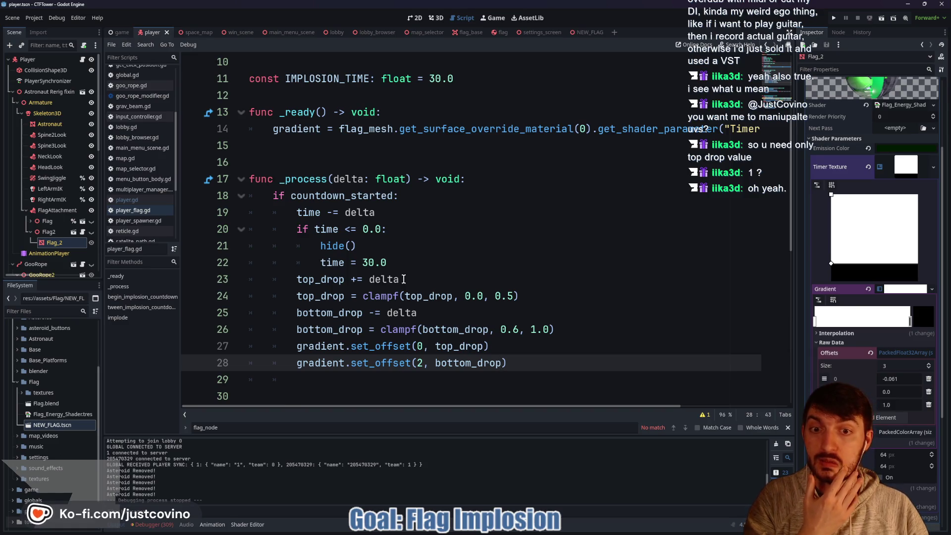
click(404, 279)
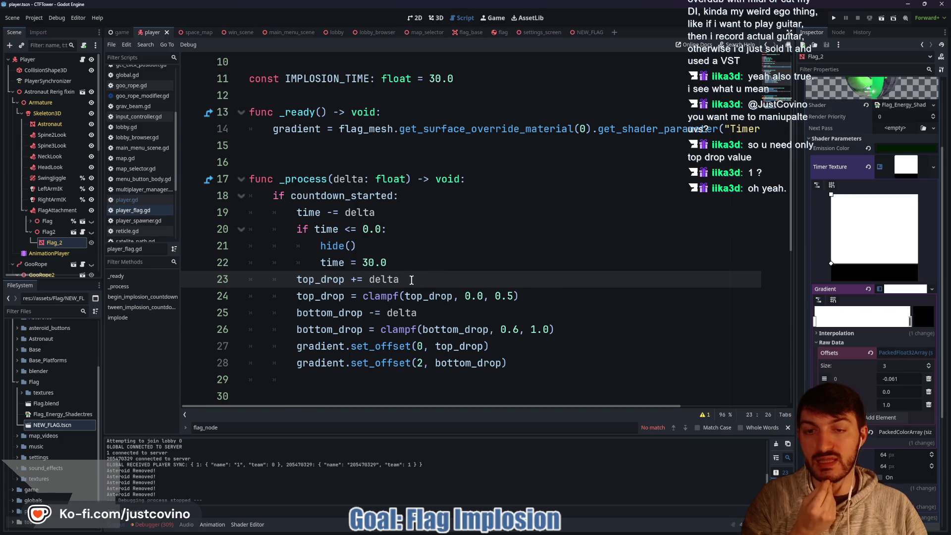
double_click(346, 283)
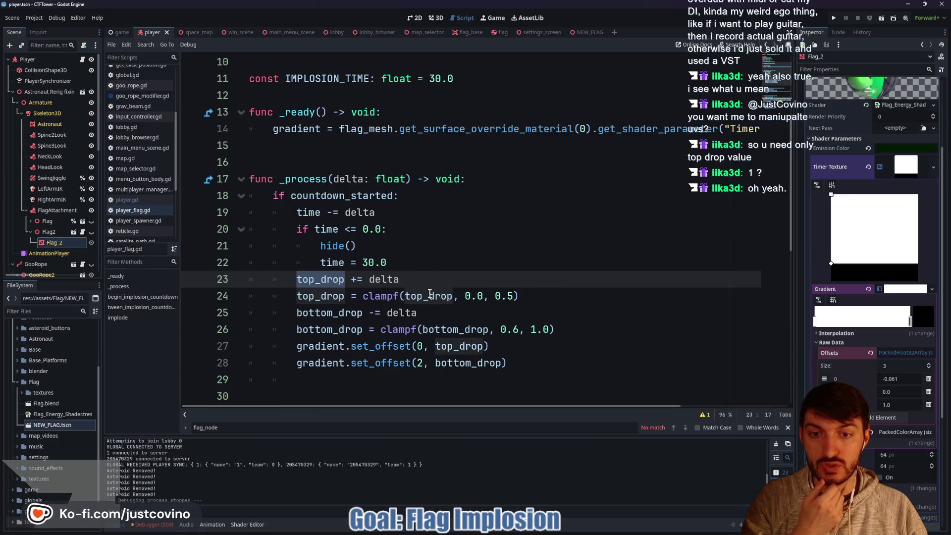
double_click(361, 313)
scroll(421, 318, up, 1)
scroll(419, 316, up, 2)
scroll(414, 312, down, 3)
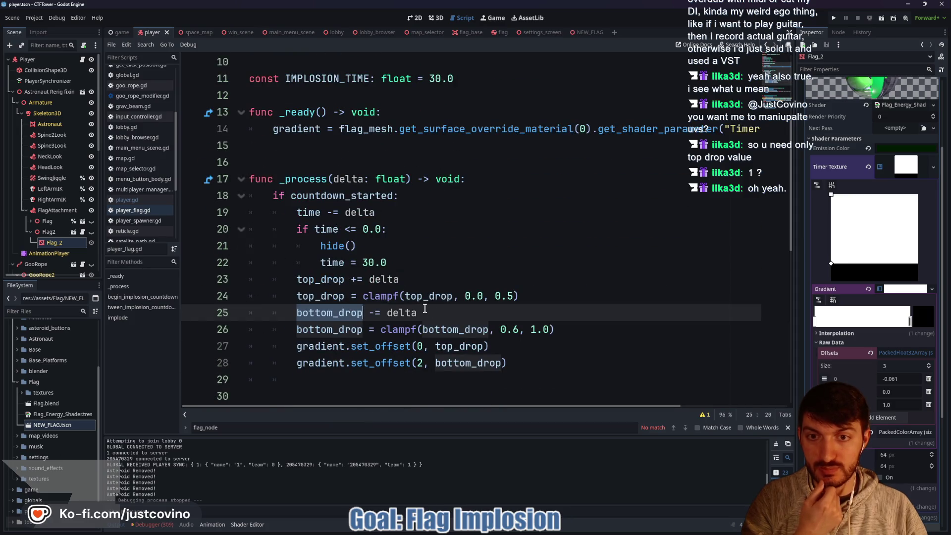
scroll(420, 296, up, 1)
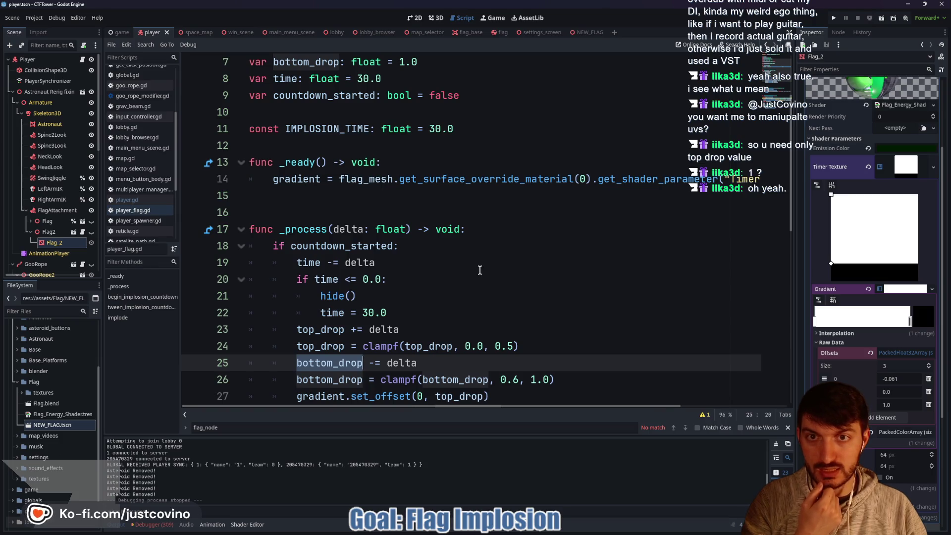
scroll(455, 314, down, 1)
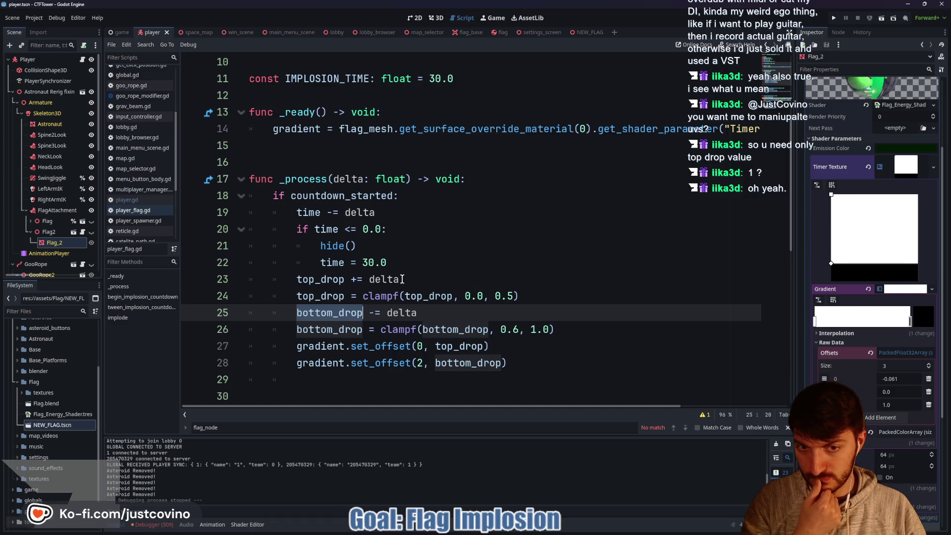
click(413, 280)
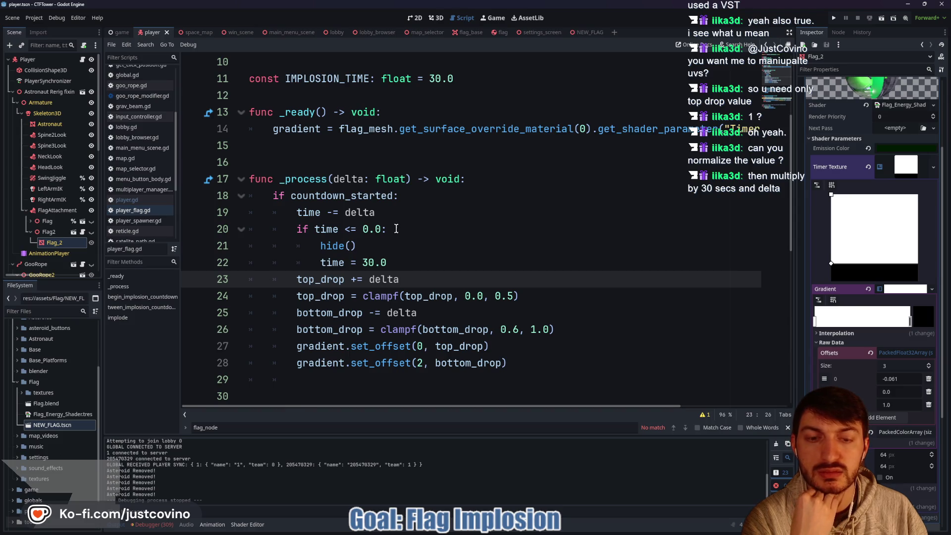
mouse_move(484, 347)
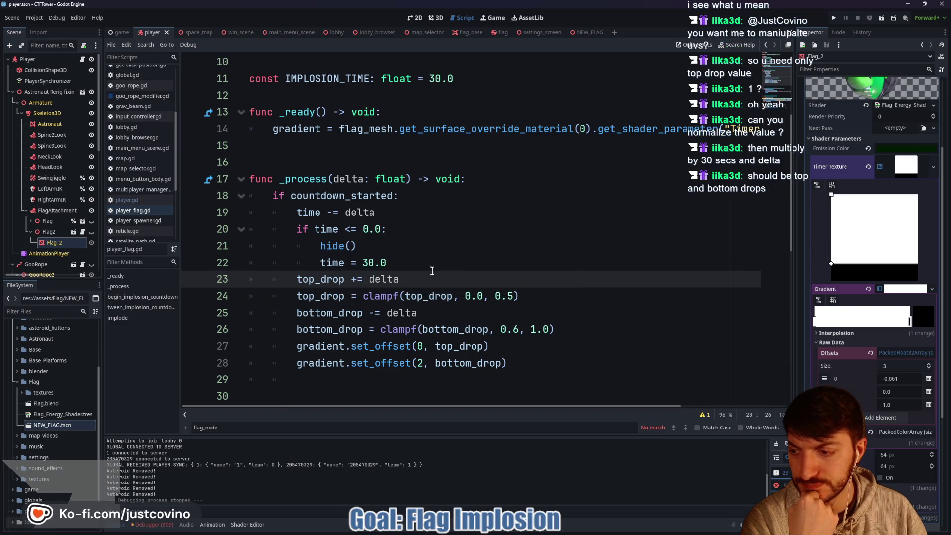
double_click(432, 297)
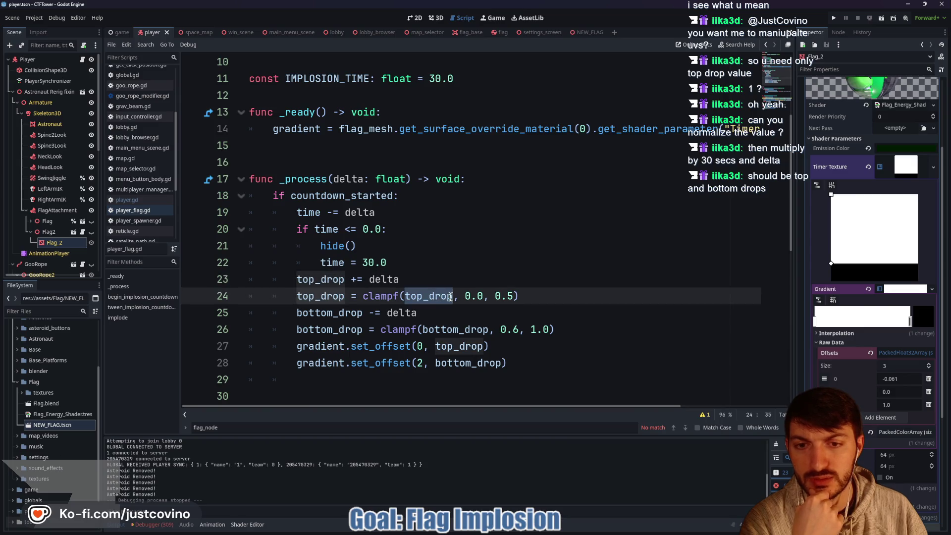
click(452, 296)
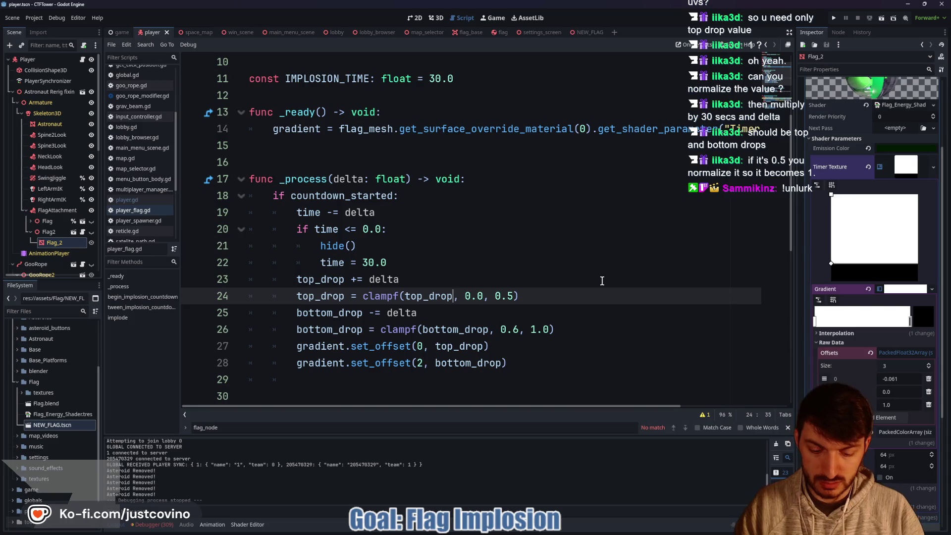
text(.normalized())
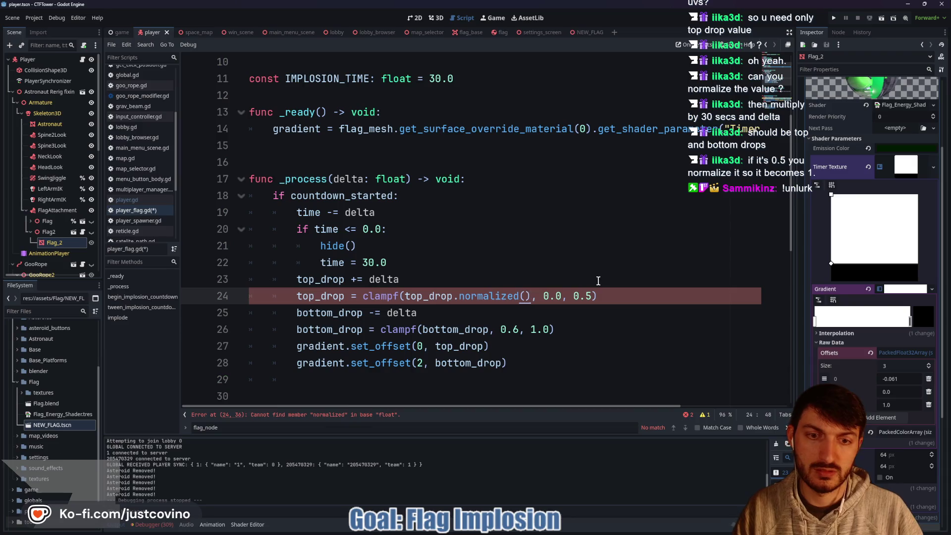
key(BackSpace)
key(BackSpace)
key(BackSpace)
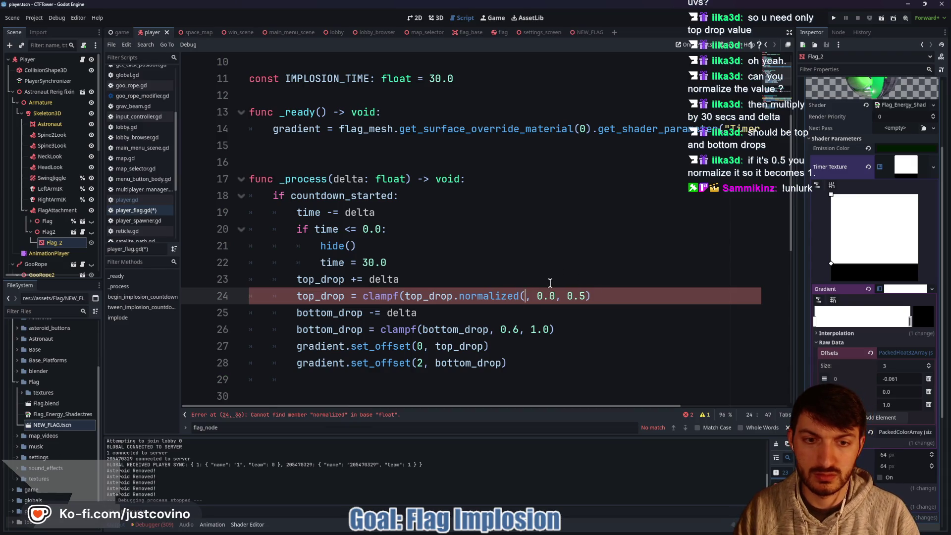
key(BackSpace)
key(BackSpace)
key(BackSpace)
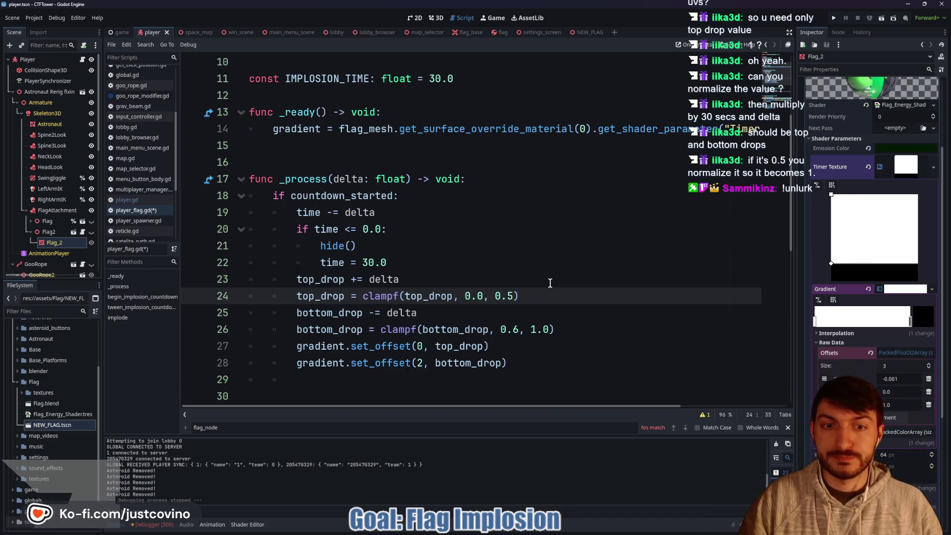
click(534, 298)
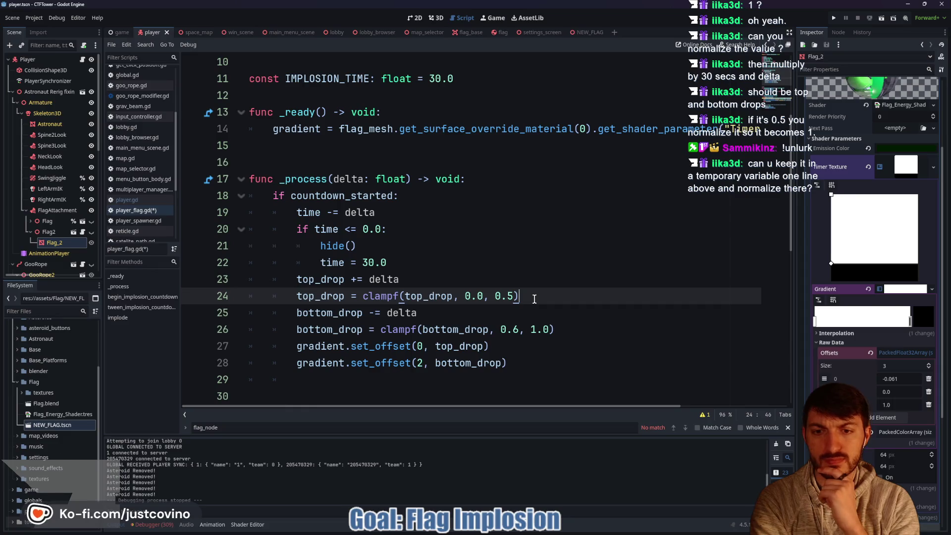
click(504, 350)
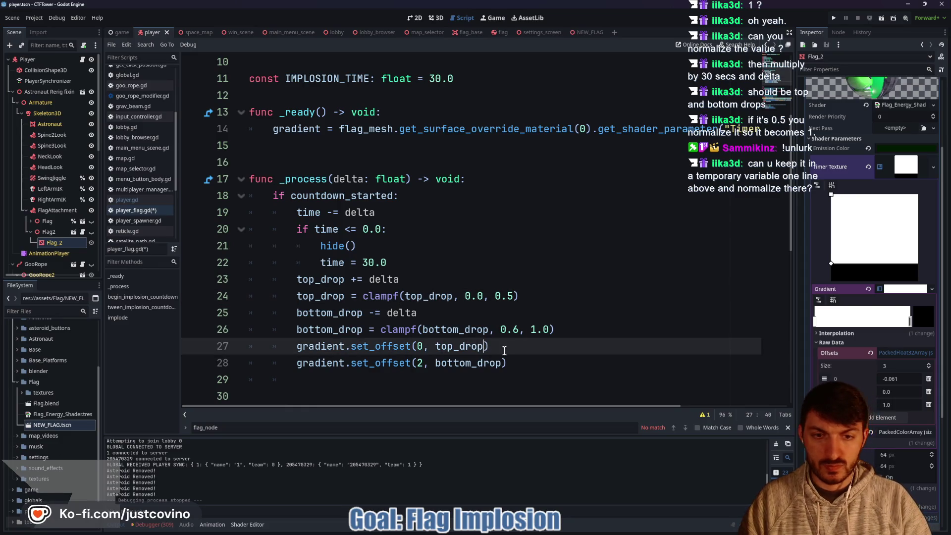
text(normalize())
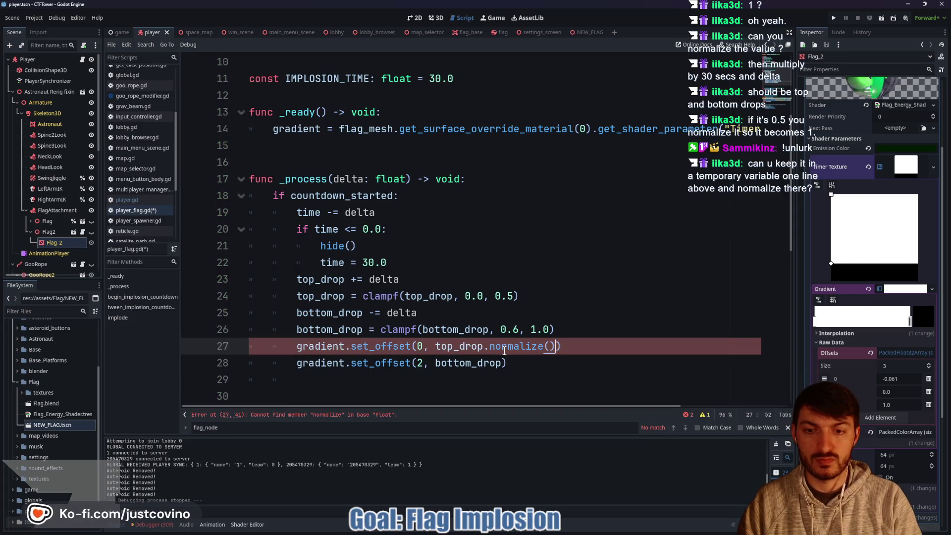
key(BackSpace)
text(d())
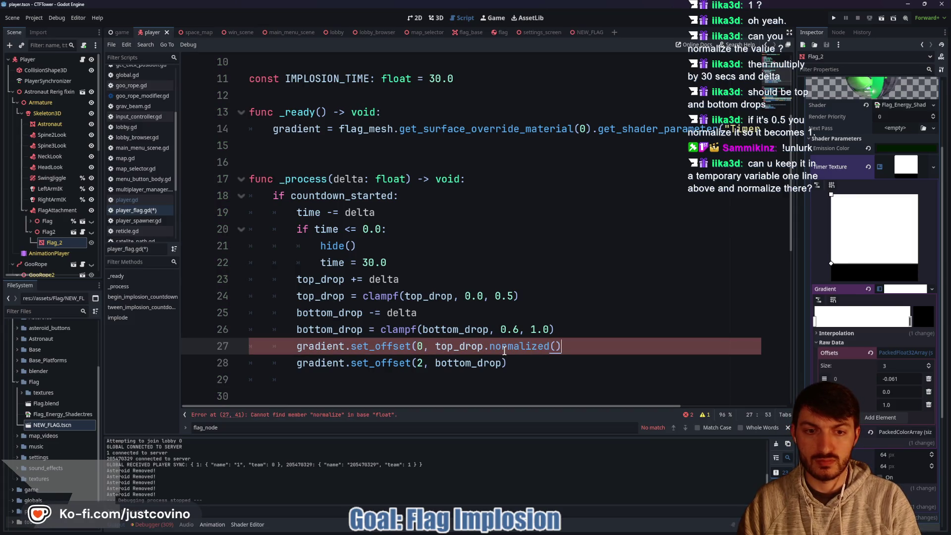
key(BackSpace)
key(Left)
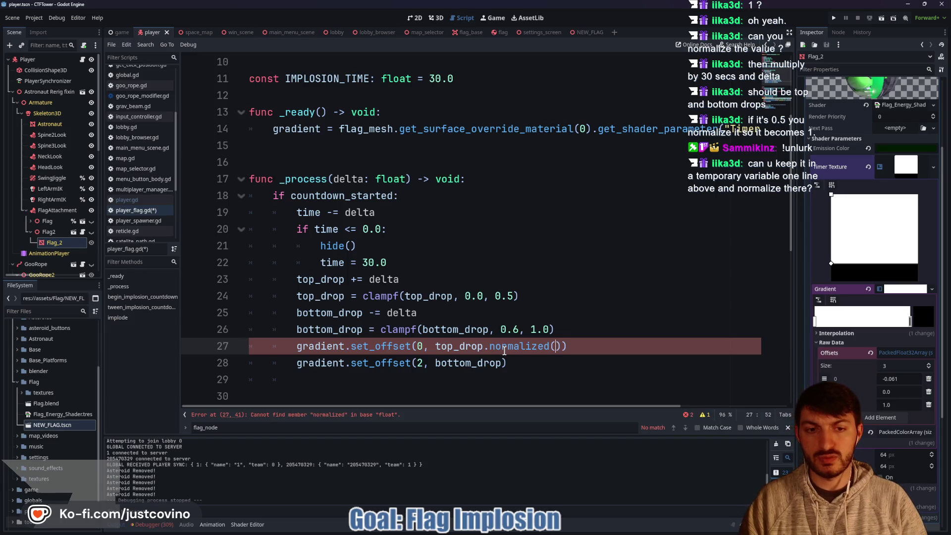
key(BackSpace)
key(BackSpace)
key(BackSpace)
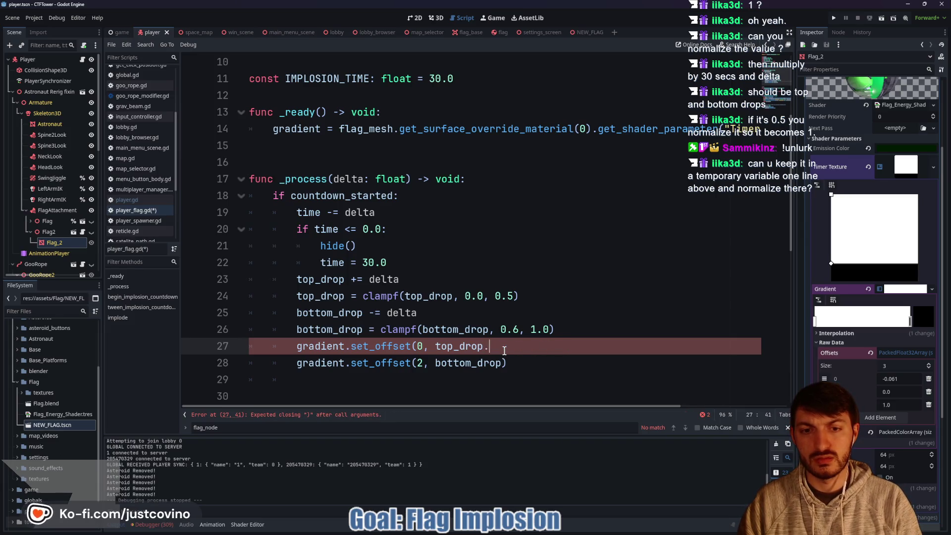
key(ctrl+s)
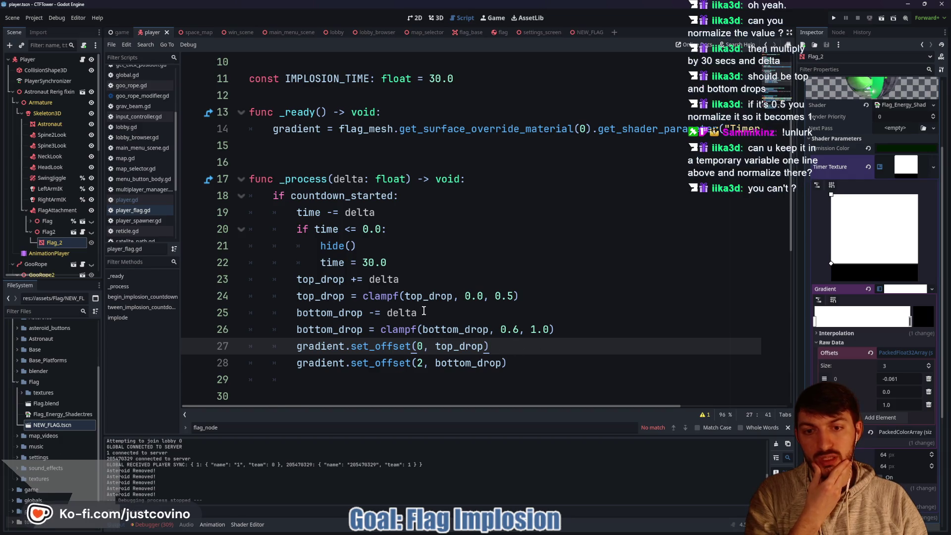
- Replace delta on line 23 with time/IMPLOSION_TIME so top_drop increments by that ratio
click(421, 313)
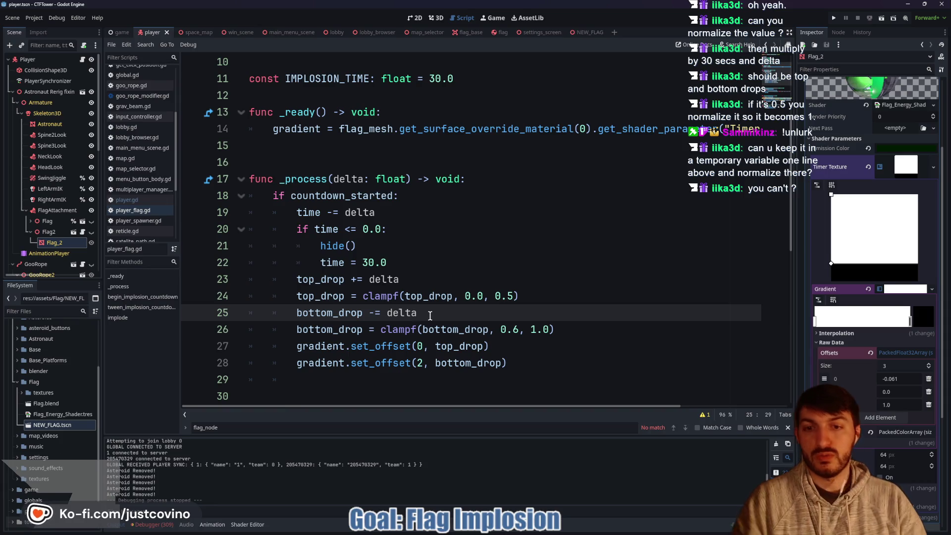
click(369, 279)
double_click(383, 279)
text(time/)
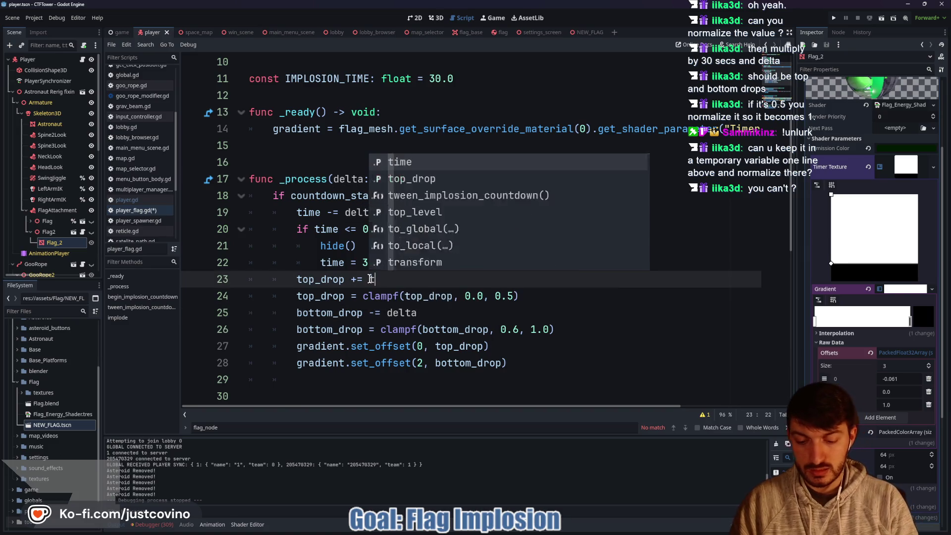
text(IMPLOIS)
key(BackSpace)
key(BackSpace)
text(SION_TIME)
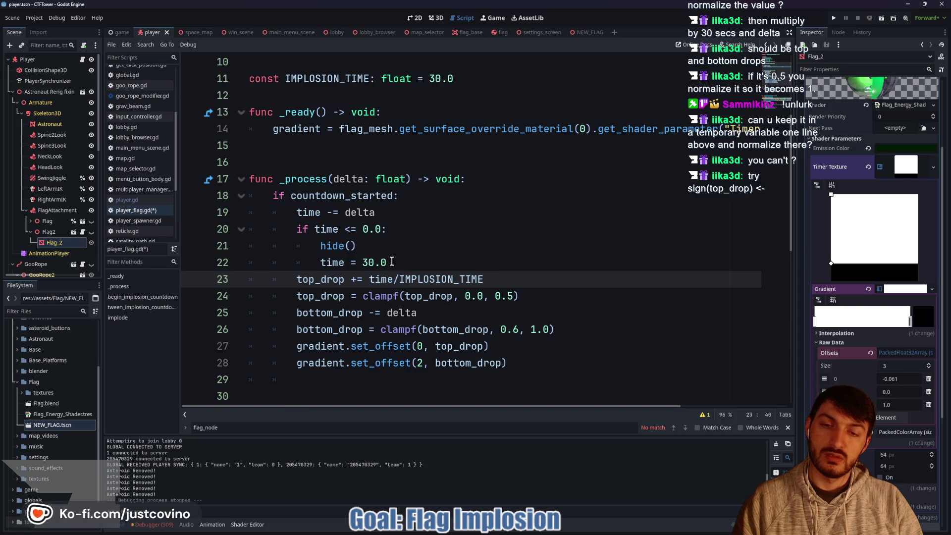
mouse_move(374, 253)
mouse_down()
mouse_move(396, 271)
mouse_move(425, 261)
mouse_move(410, 270)
mouse_up()
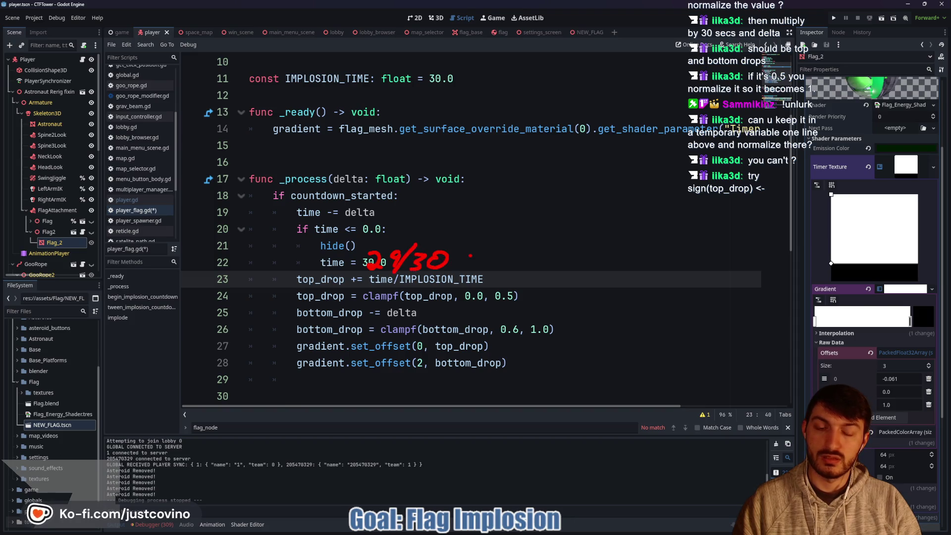
key(Escape)
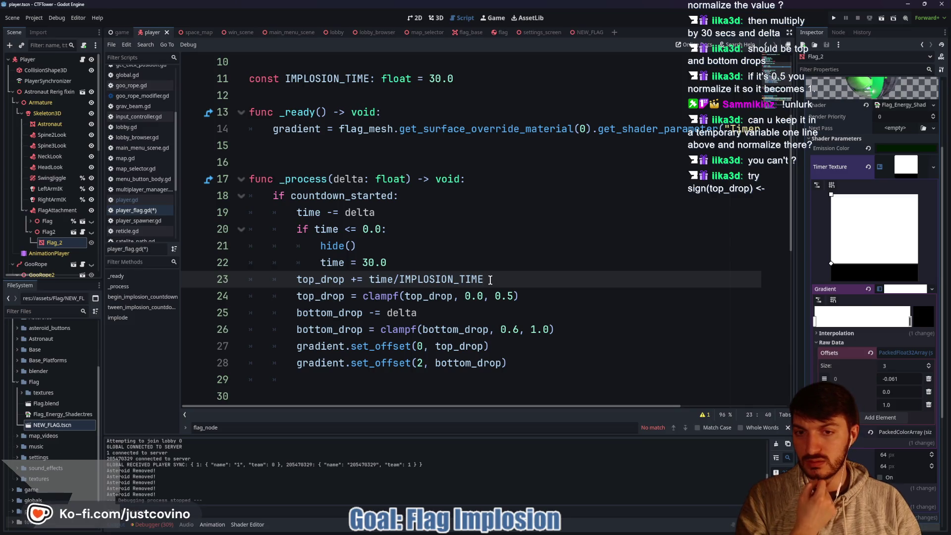
key(Return)
text(sign)
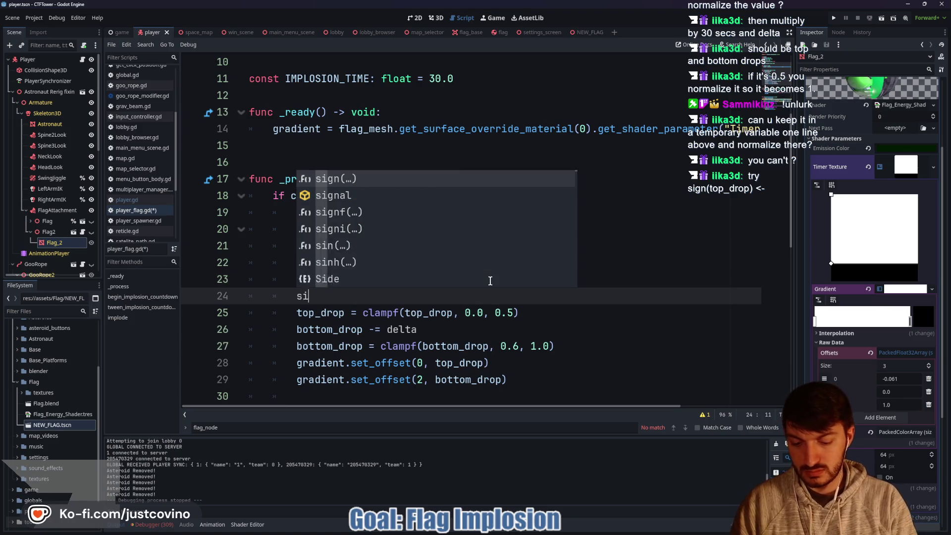
text(()
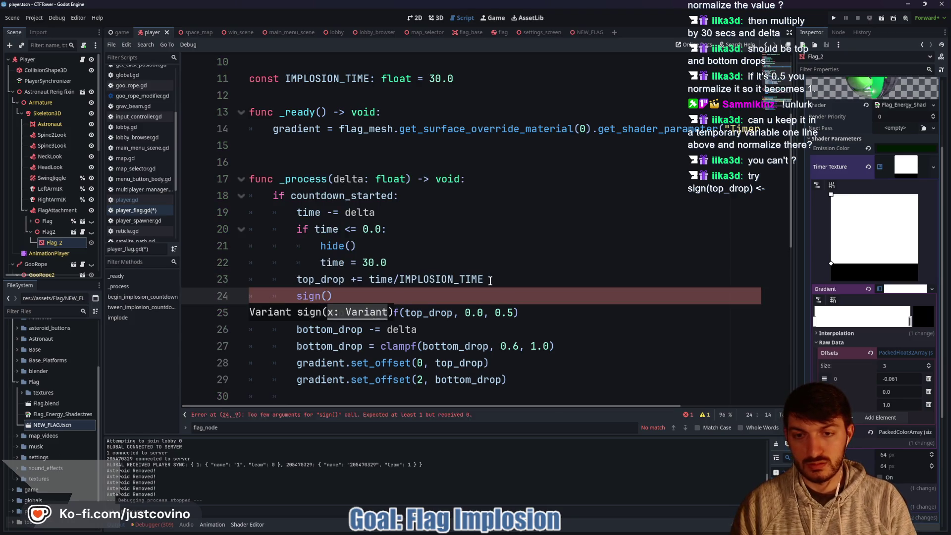
text(top_d)
key(Return)
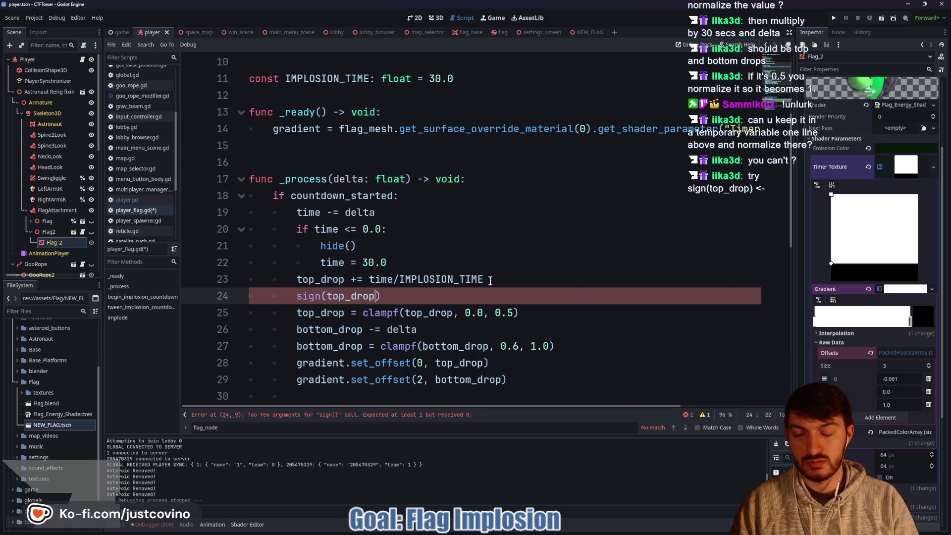
mouse_move(311, 297)
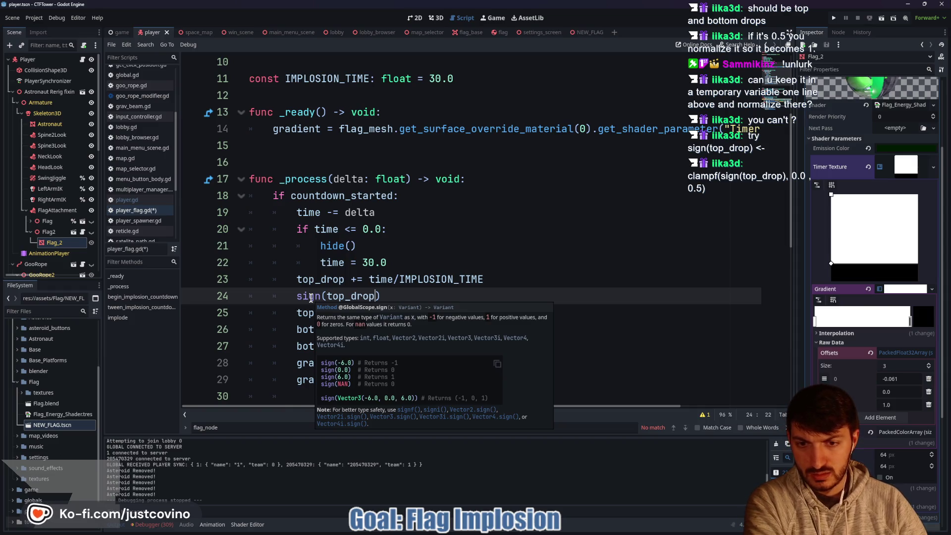
drag(380, 296, 258, 293)
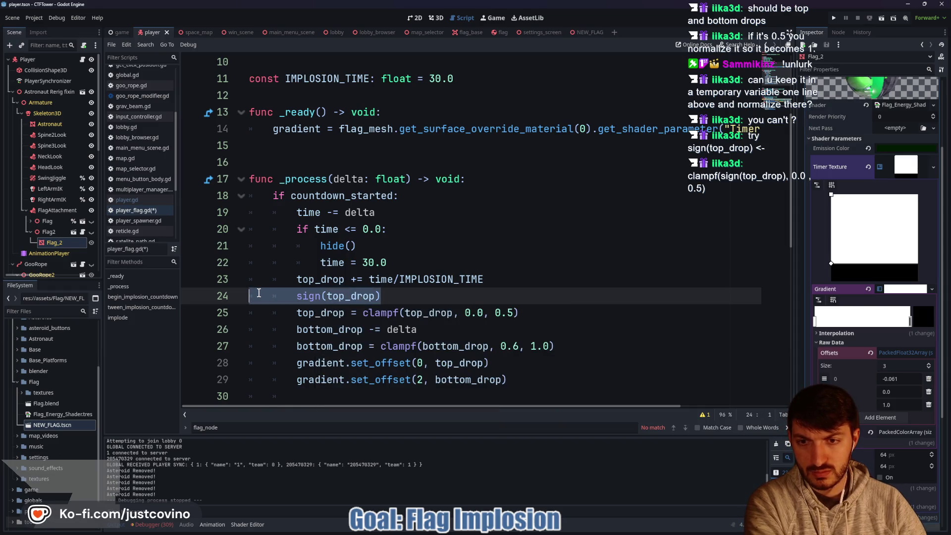
key(BackSpace)
key(BackSpace)
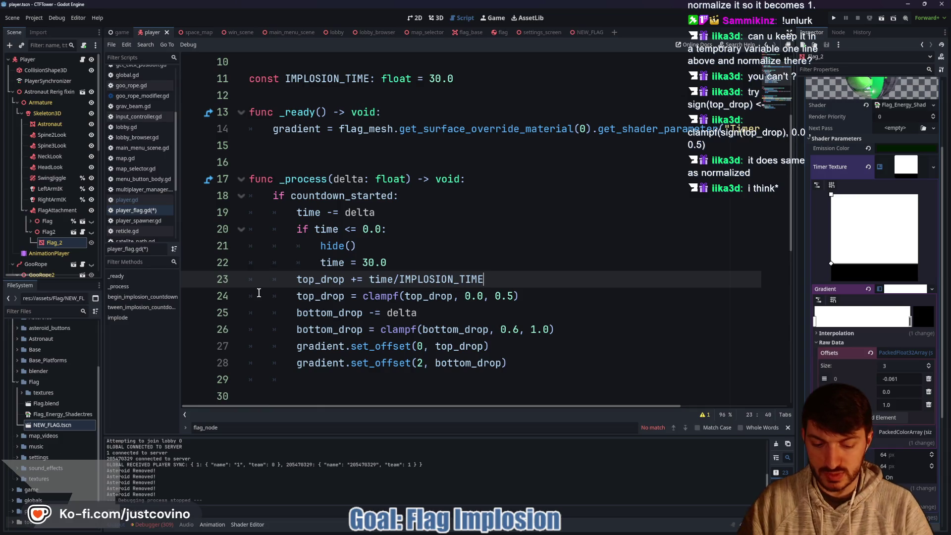
key(Return)
text(sign(top_drop)
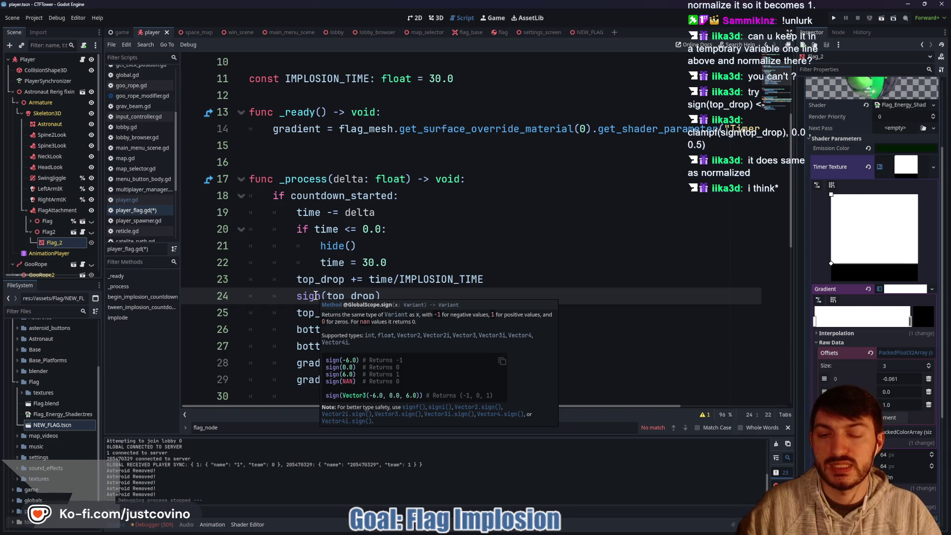
click(322, 296)
text(f)
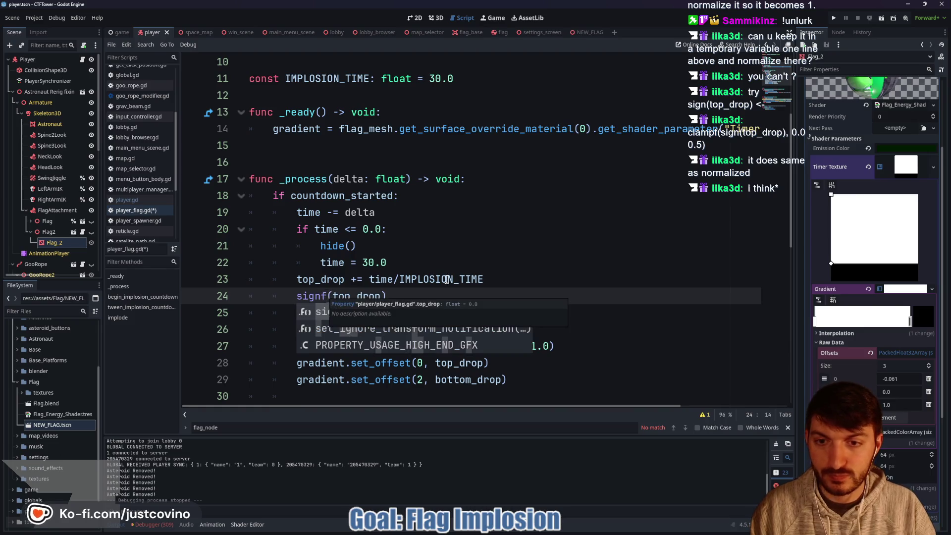
key(Return)
mouse_move(313, 297)
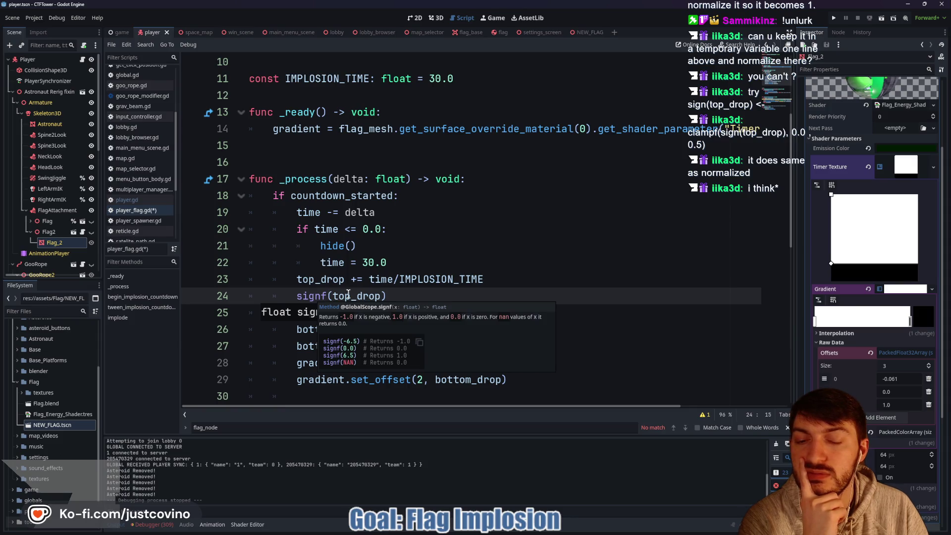
key(End)
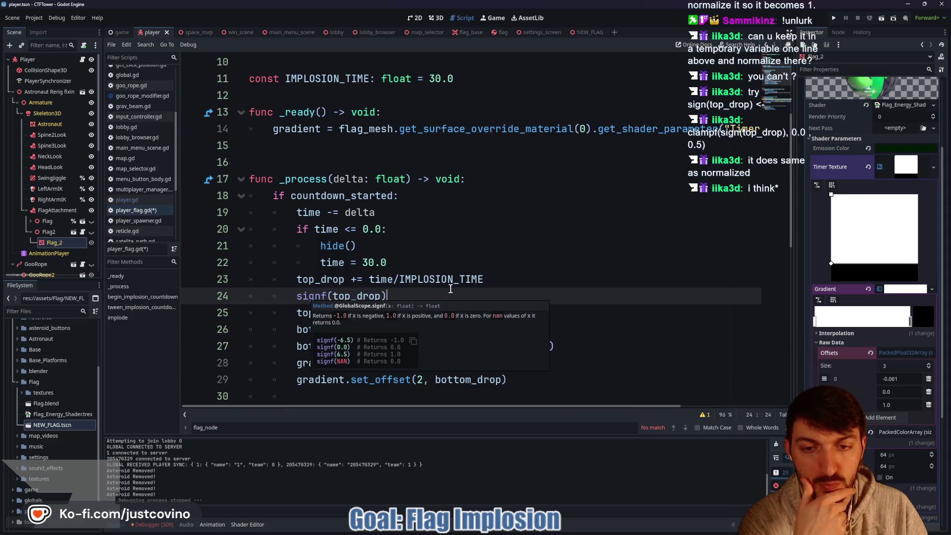
drag(385, 296, 227, 297)
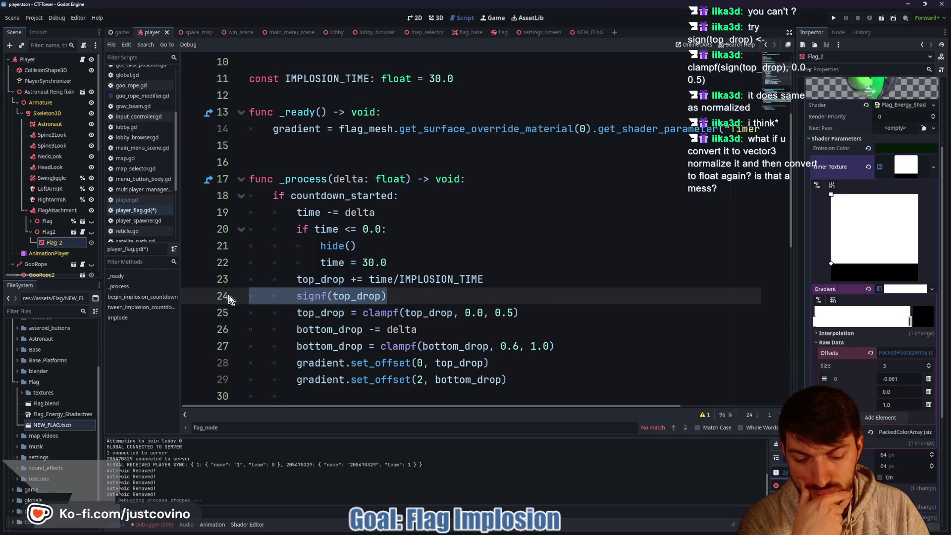
key(BackSpace)
key(BackSpace)
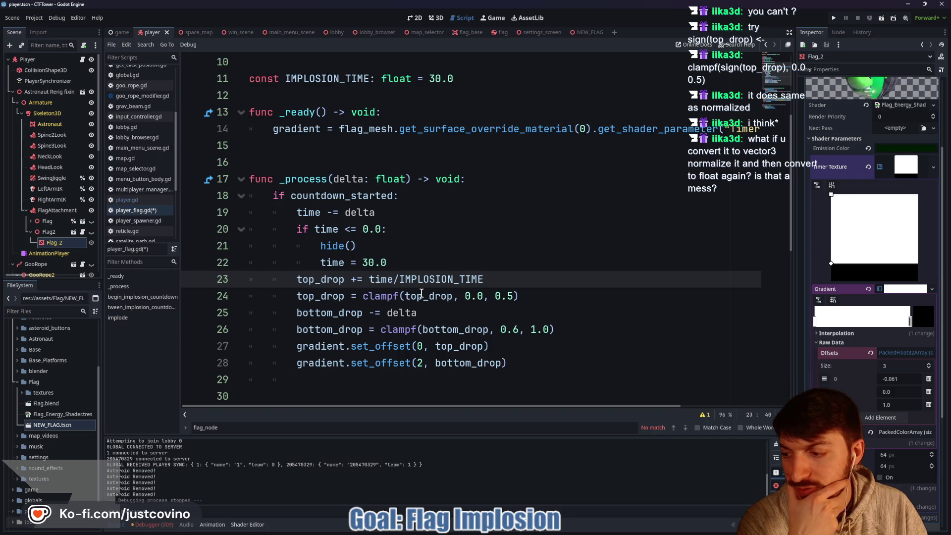
- Review the time/IMPLOSION_TIME increment on line 23 and the top_drop lines
mouse_move(422, 292)
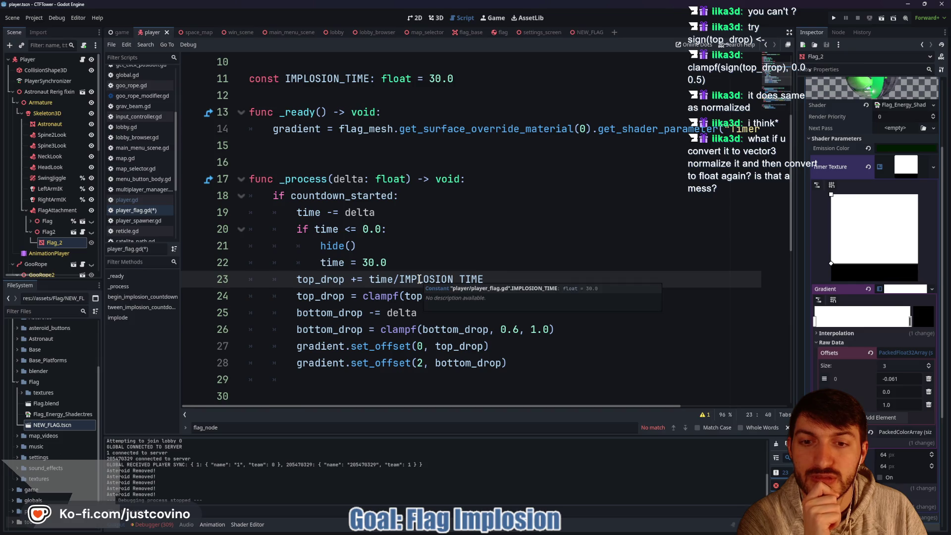
drag(494, 275, 359, 274)
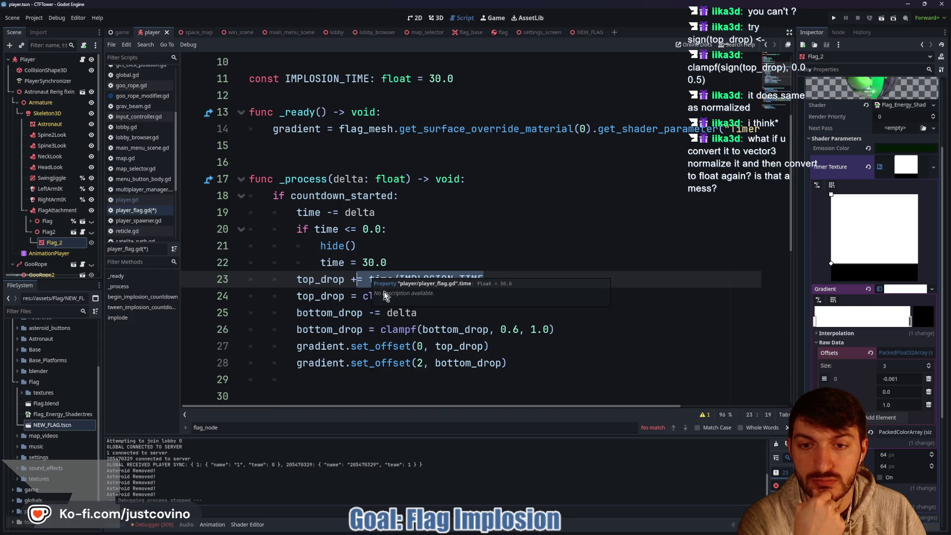
mouse_move(366, 295)
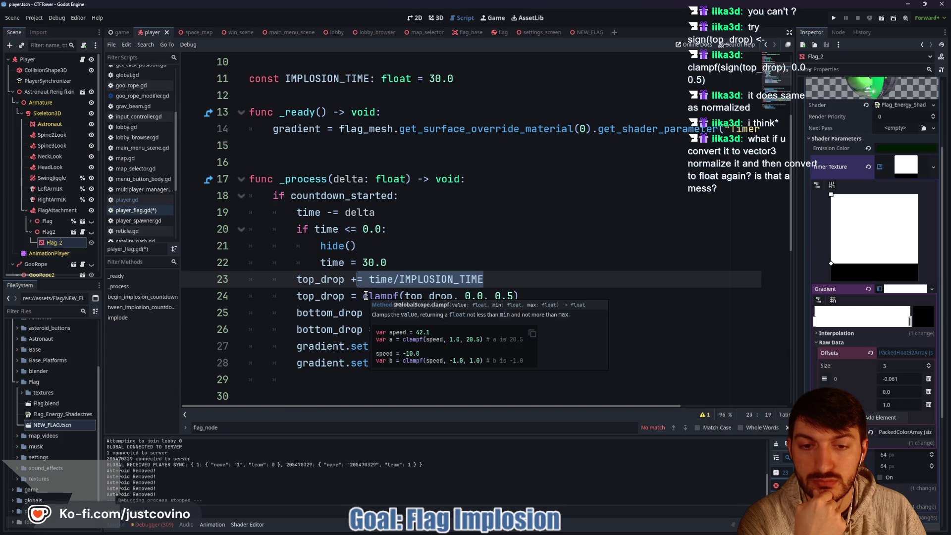
click(495, 279)
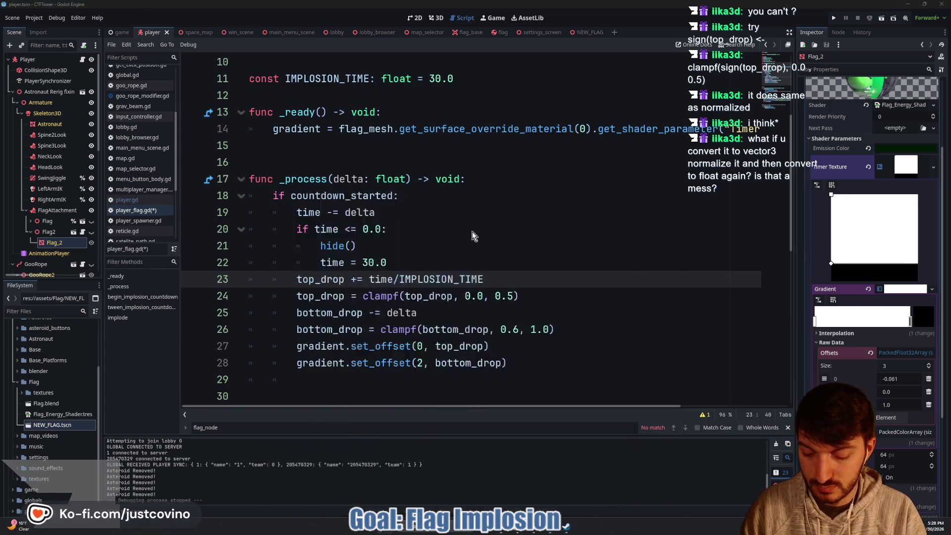
- Launch Calculator from Windows search and place it beside the code
key(super)
text(calculato)
key(Return)
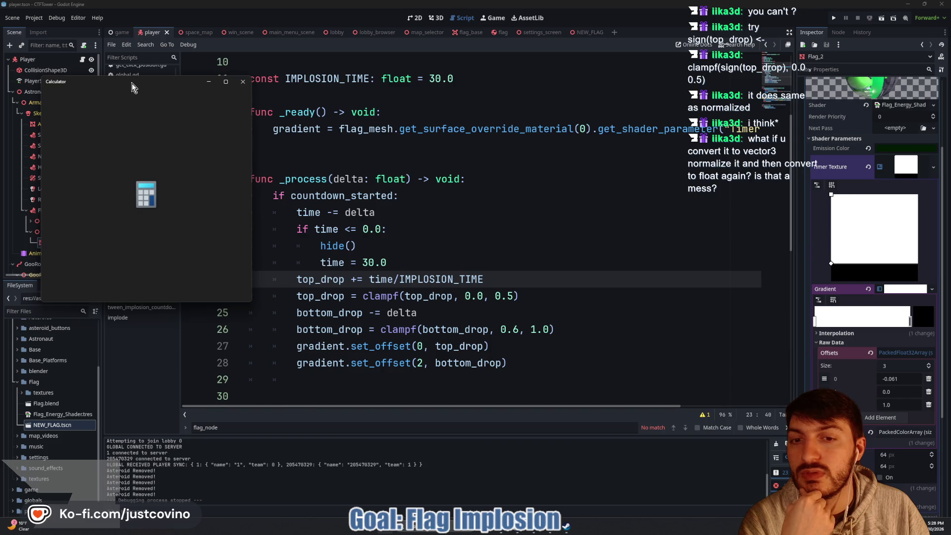
mouse_move(131, 83)
mouse_down()
mouse_move(142, 102)
mouse_move(111, 135)
mouse_move(178, 72)
mouse_up()
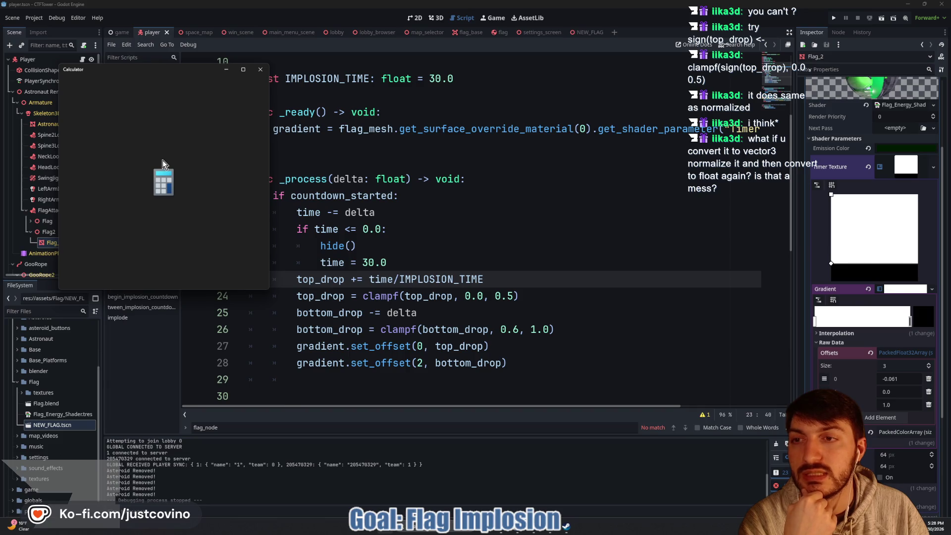
- Compute 29 ÷ 30 on the calculator keypad
click(104, 253)
click(133, 207)
click(163, 253)
click(133, 253)
click(105, 277)
click(171, 280)
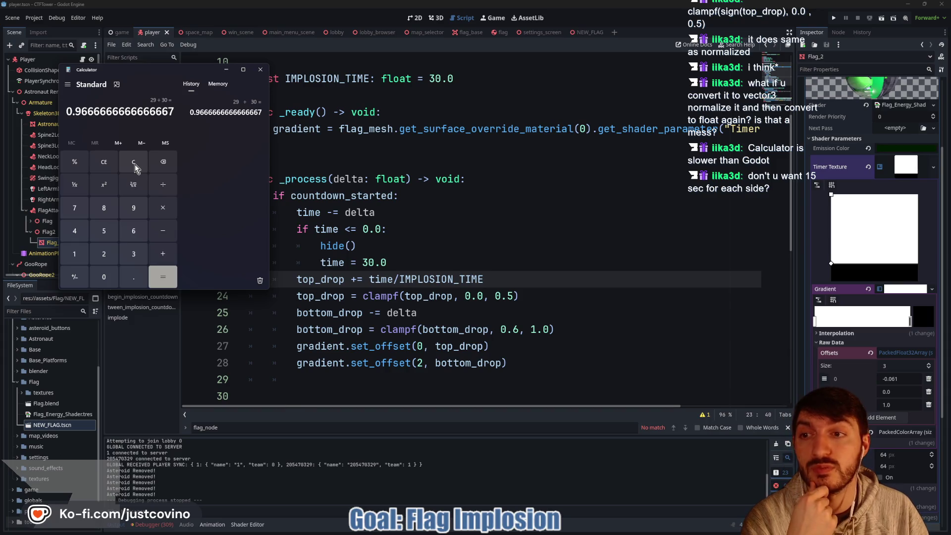
- Clear the display and compute 30 ÷ 29
click(135, 165)
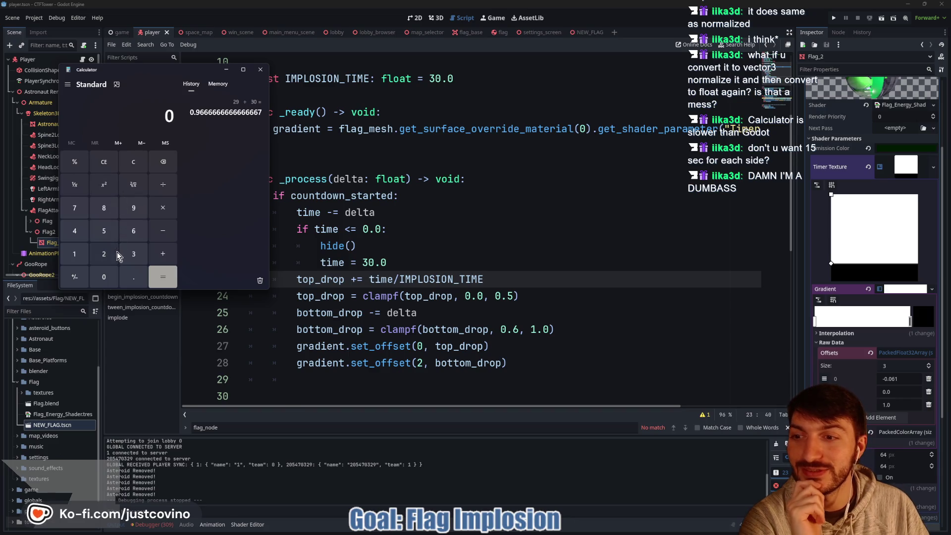
text(29)
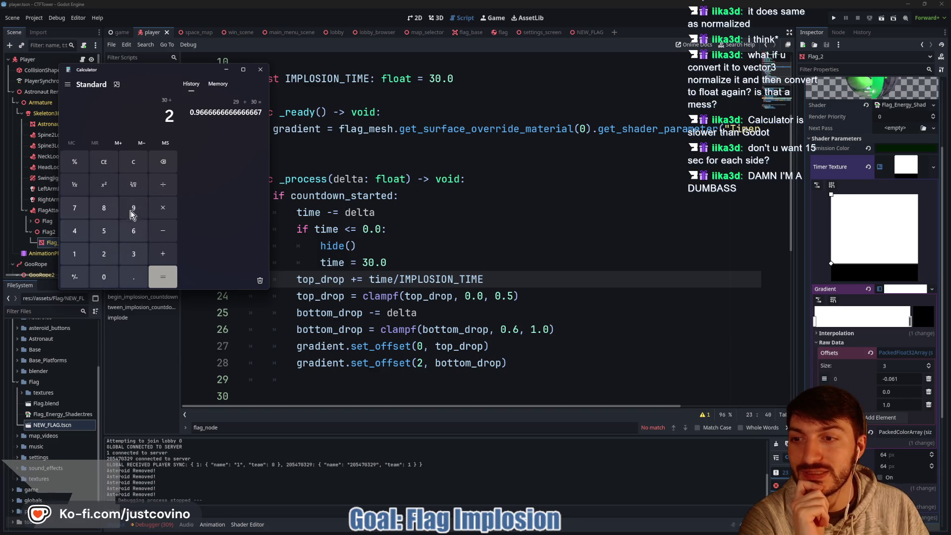
click(163, 275)
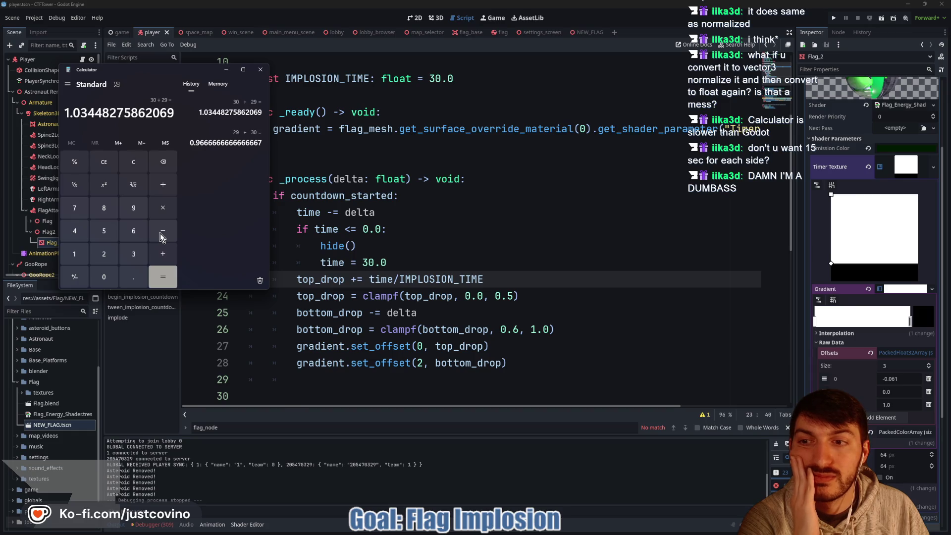
click(131, 165)
- Compute 30 ÷ 28, clear the display, and close Calculator
click(133, 254)
click(104, 277)
click(163, 184)
click(104, 254)
click(104, 208)
click(168, 282)
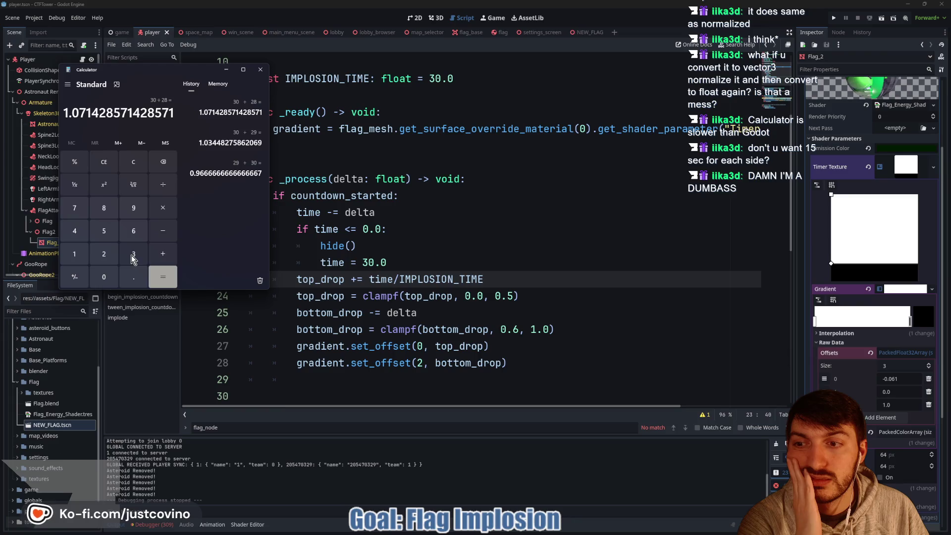
click(133, 166)
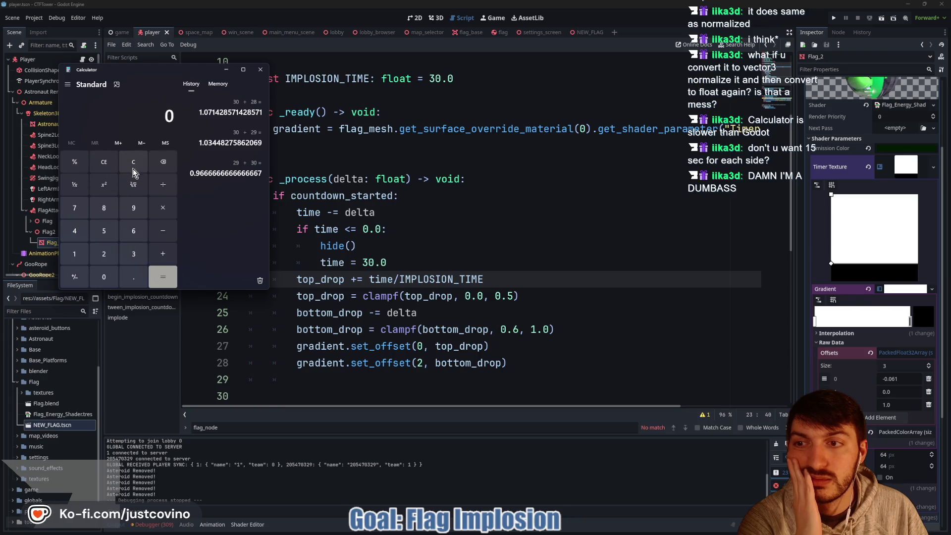
click(260, 69)
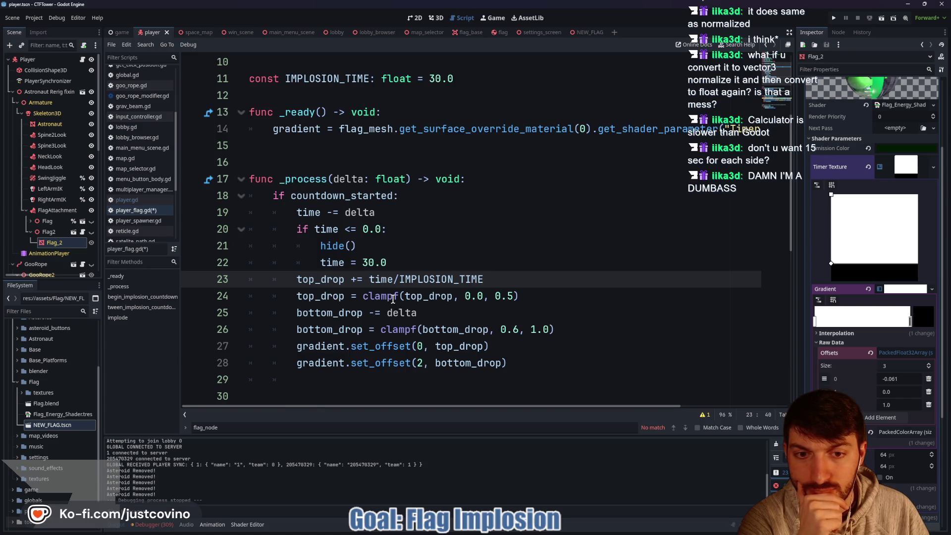
- Add a '##TODO FIX THIS' comment on empty line 16 above _process and save
mouse_move(393, 298)
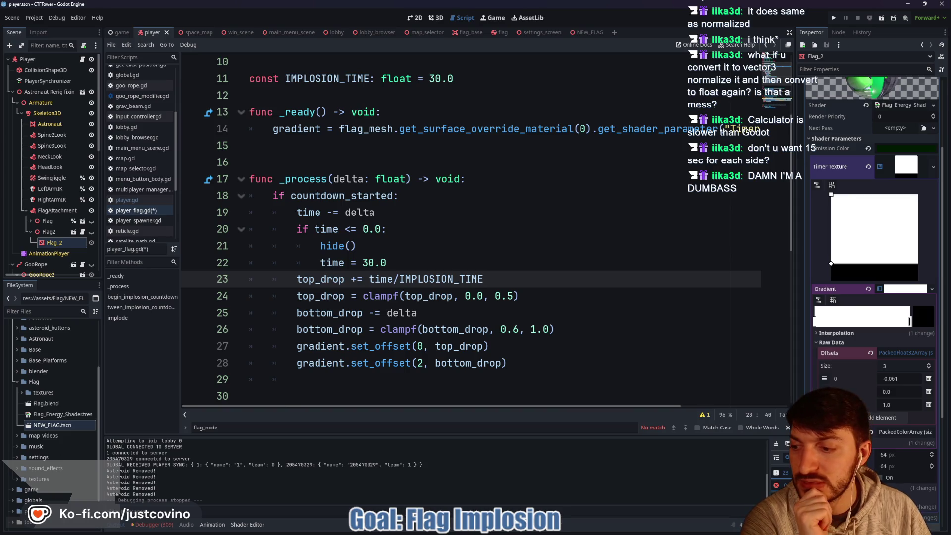
click(571, 289)
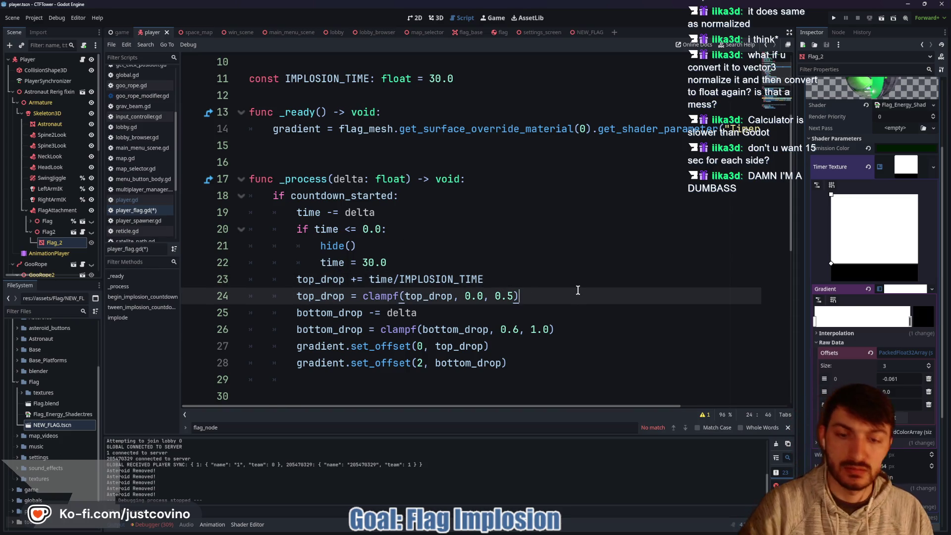
key(ctrl+s)
click(299, 166)
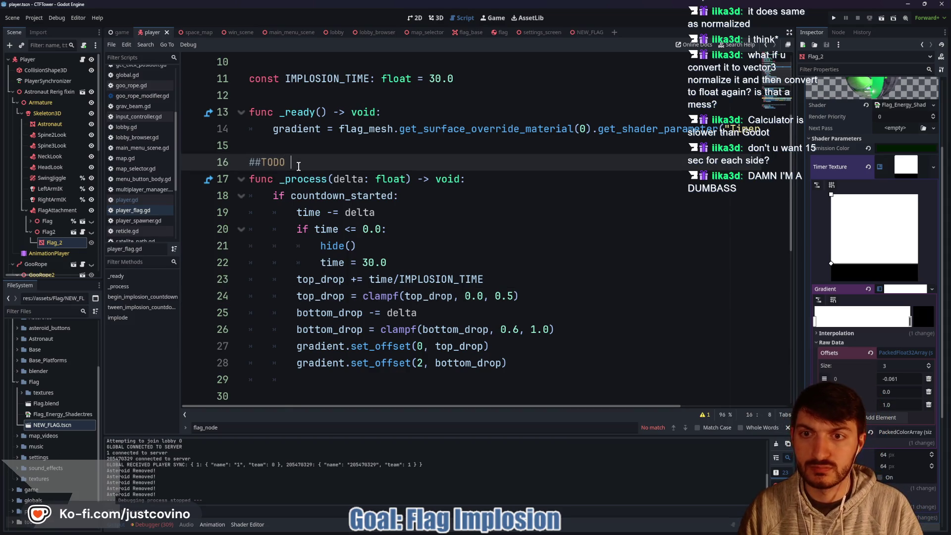
key(ctrl+s)
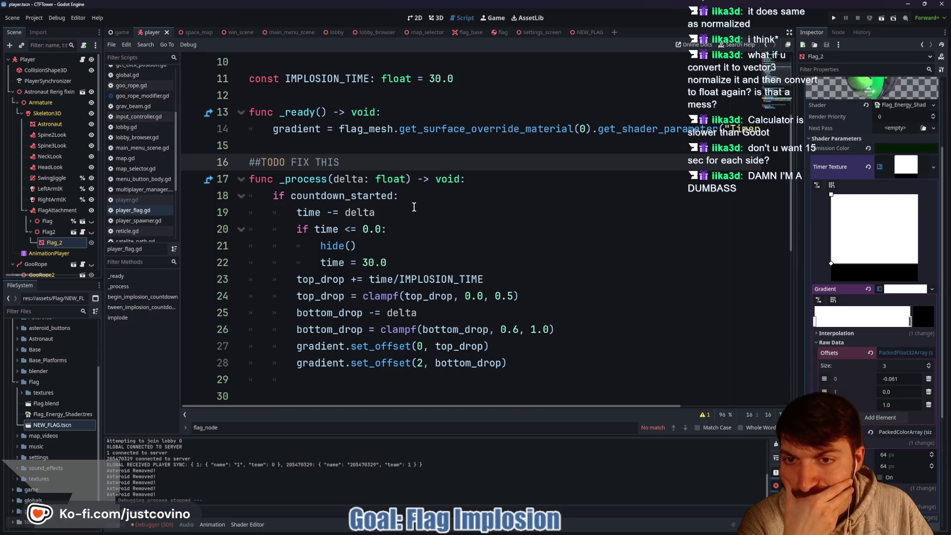
click(517, 531)
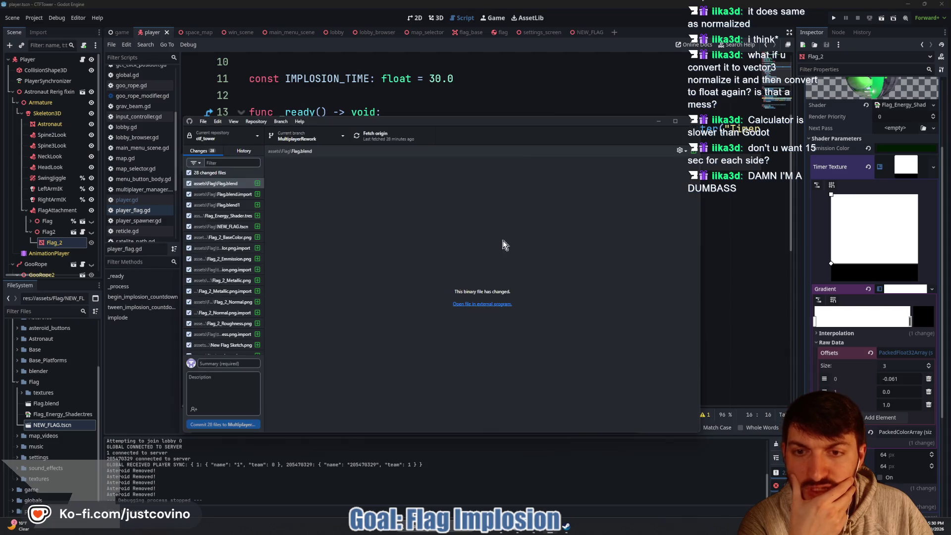
- Write the commit summary 'New Flag Added - BROKEN OFFSET…' noting the broken shader offset
text(New Flag Adde)
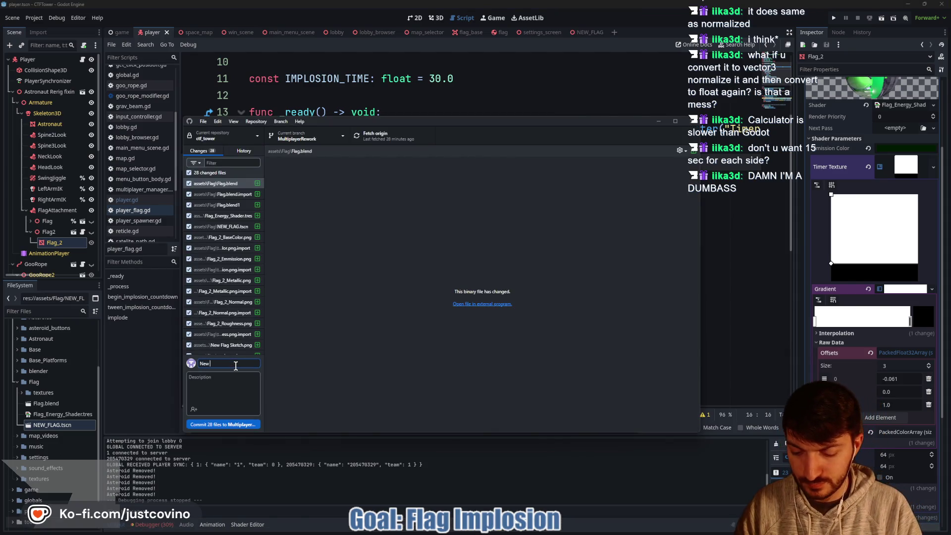
text(d)
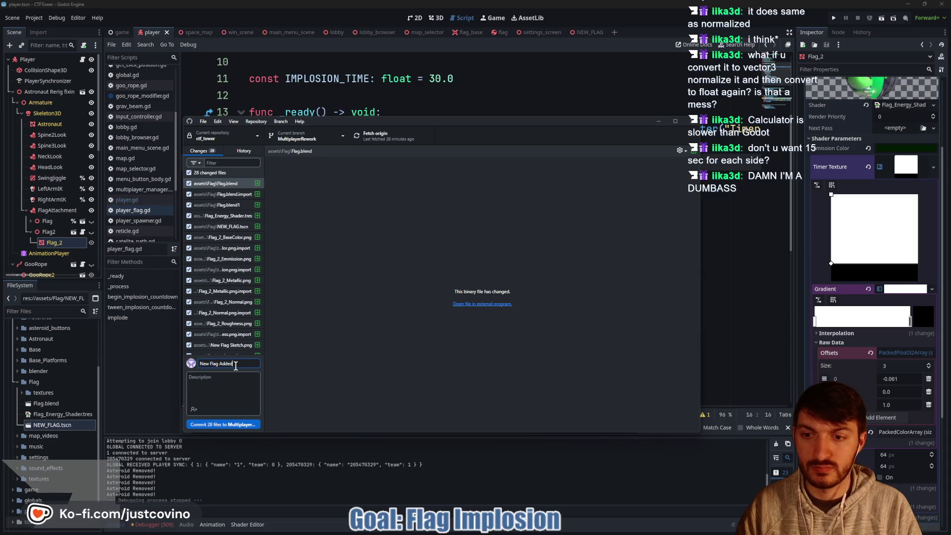
text(ROKEN)
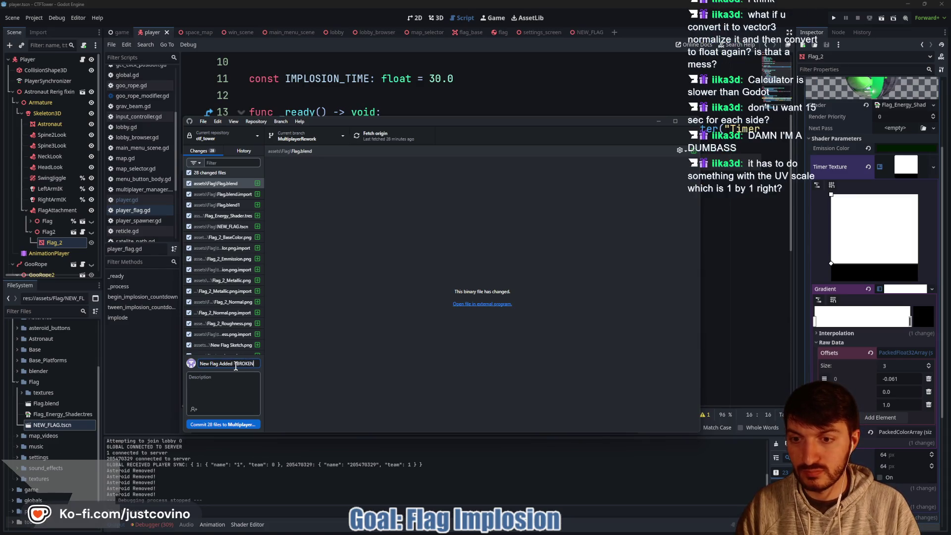
text(-)
key(End)
text(SHADER)
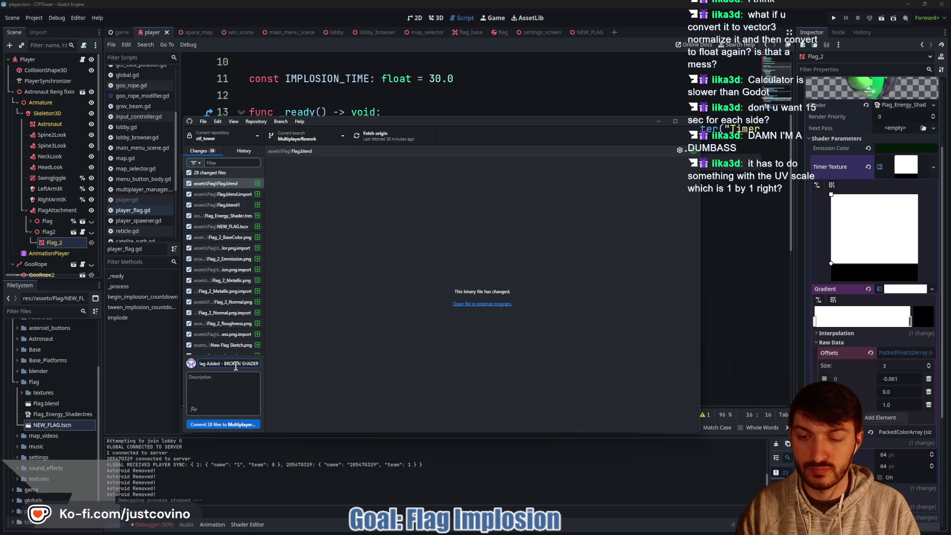
key(Home)
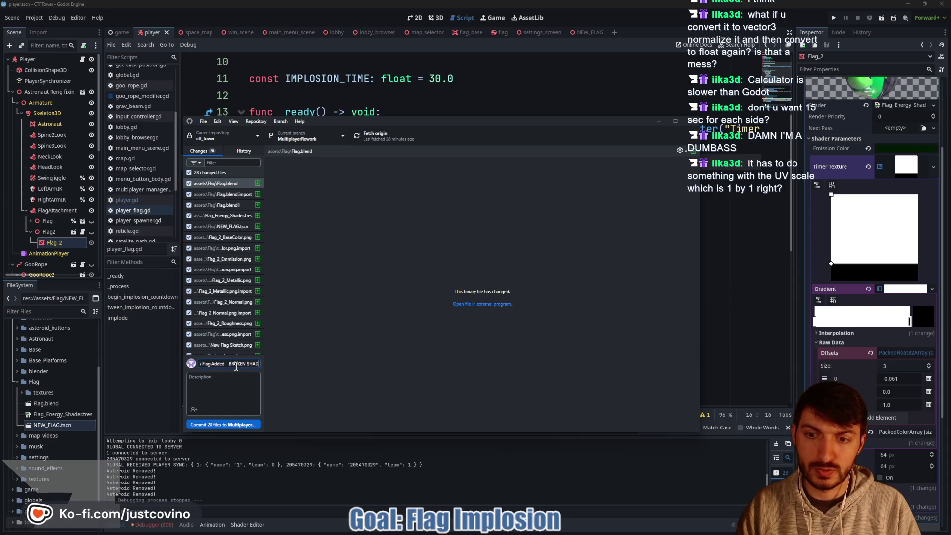
text(OFFSET )
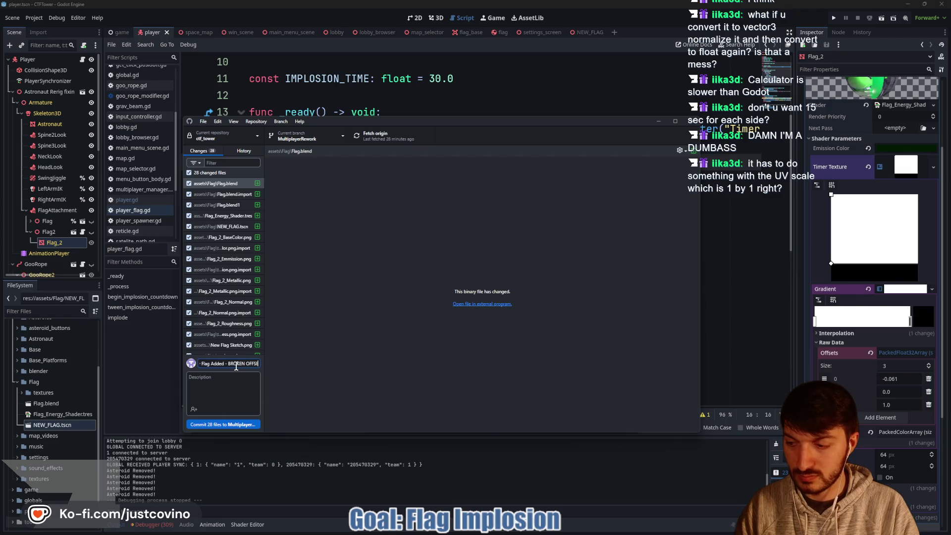
text(SHOWING)
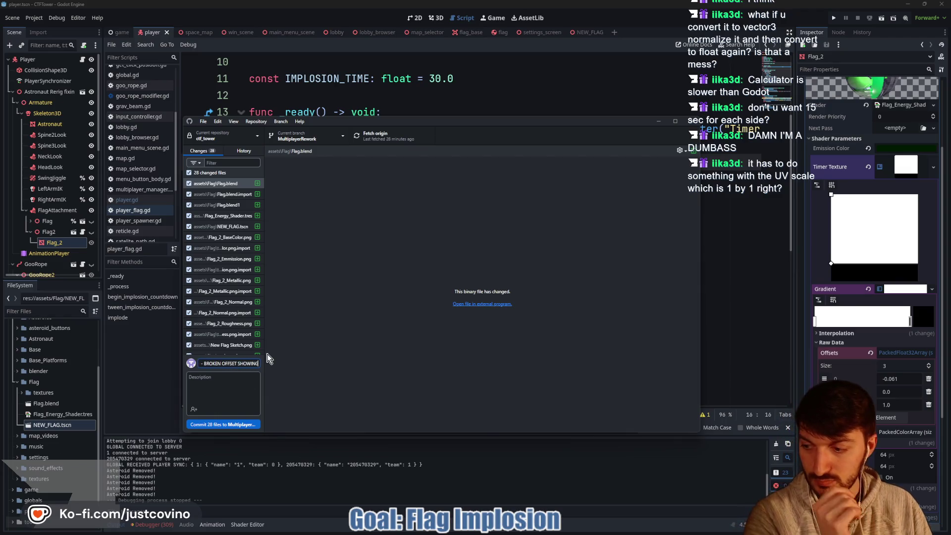
- Commit the 28 changed files to MultiplayerRework and push the commit to origin
click(240, 425)
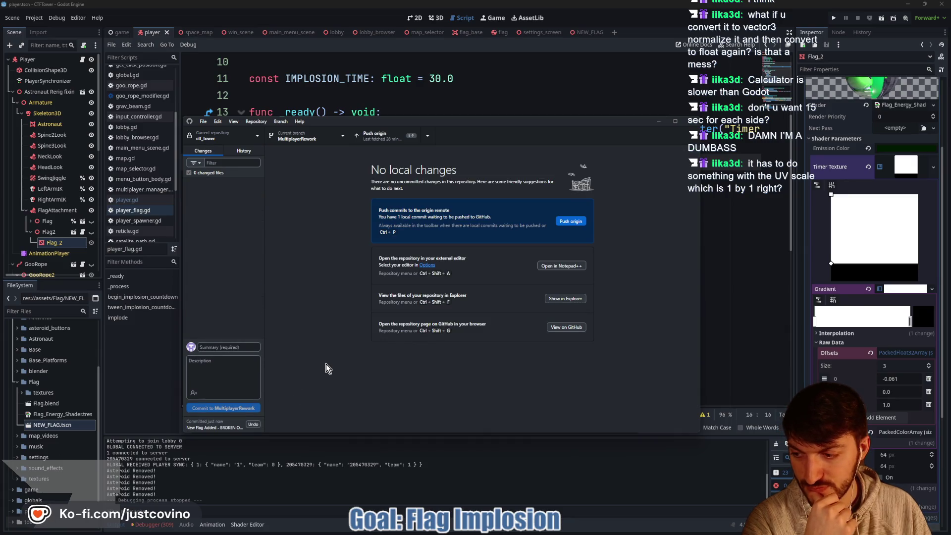
click(572, 222)
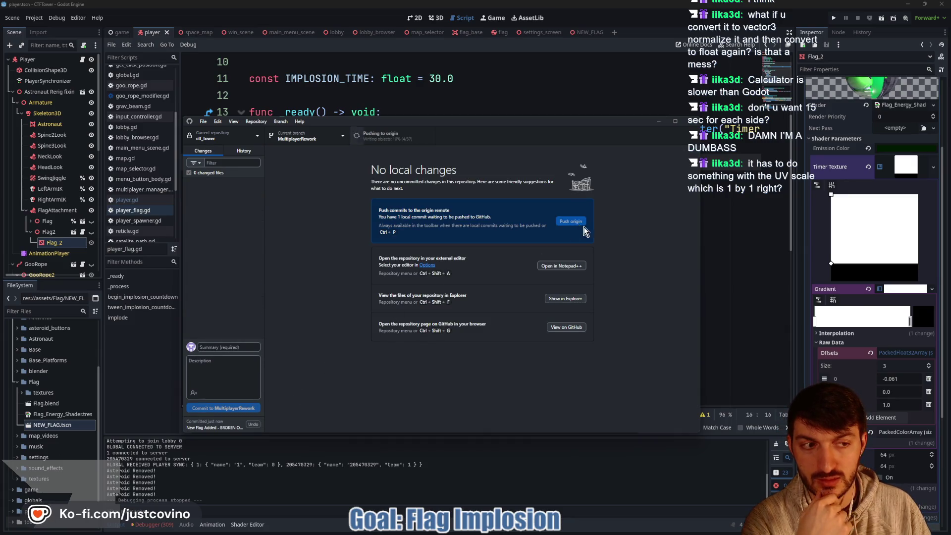
click(730, 289)
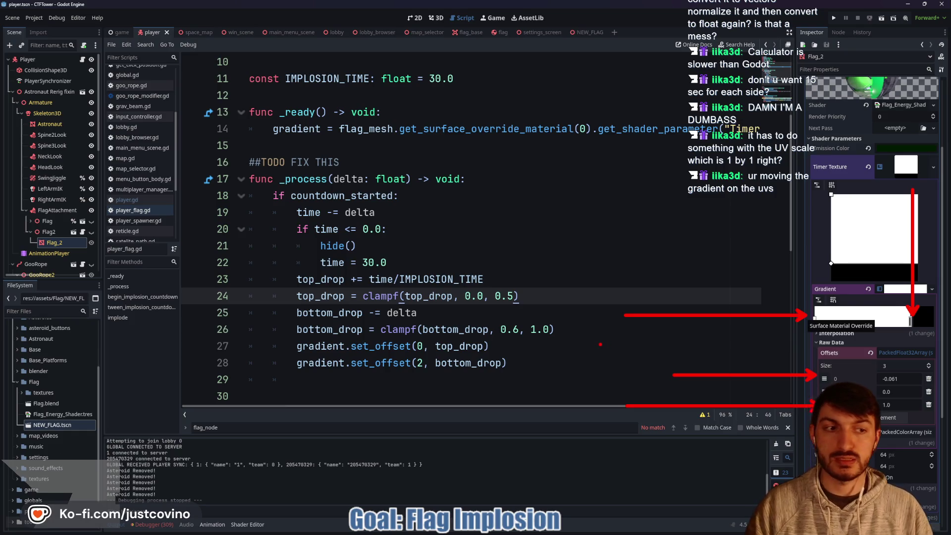
- Press Escape in Godot to return to the player_flag.gd script with its ##TODO FIX THIS note
key(Escape)
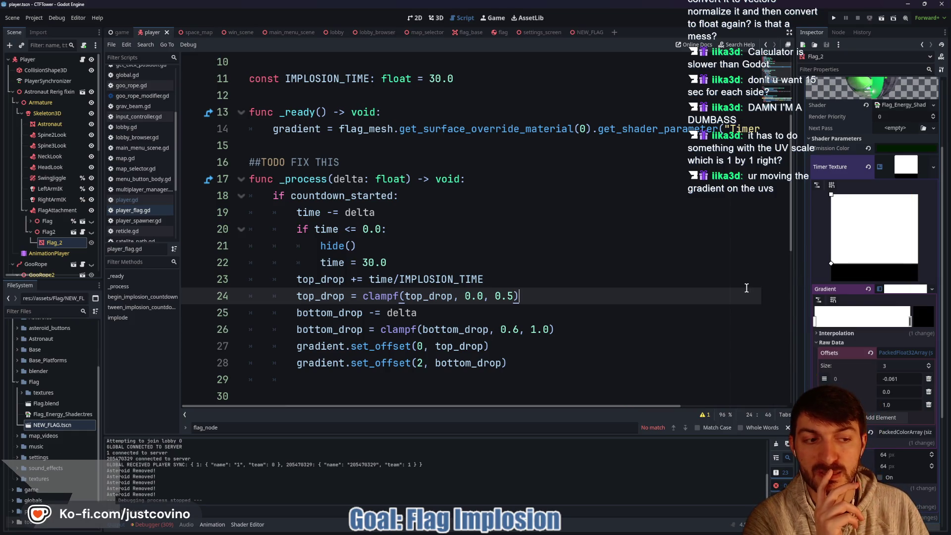
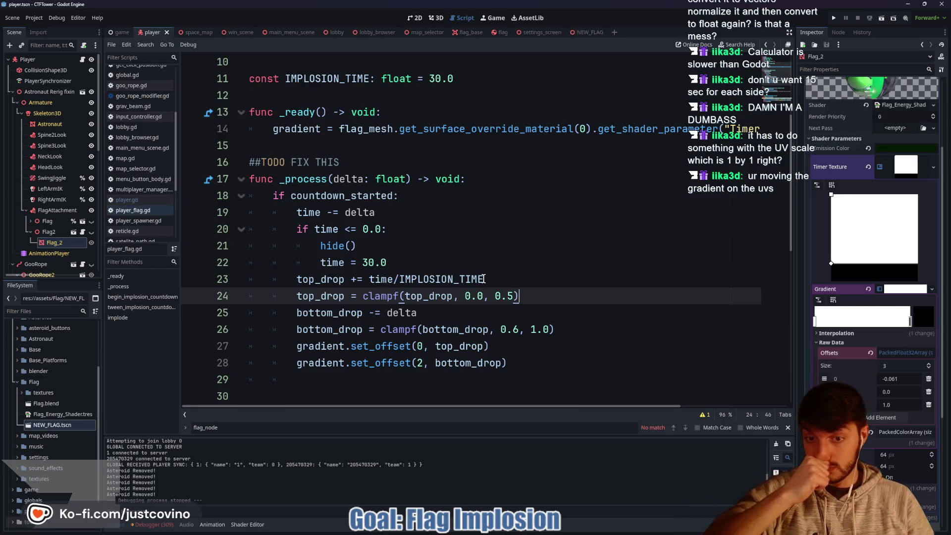
- Change the top_drop and bottom_drop rates to delta * 0.5, then save and run the game
drag(489, 278, 372, 280)
text(delta * 0.5)
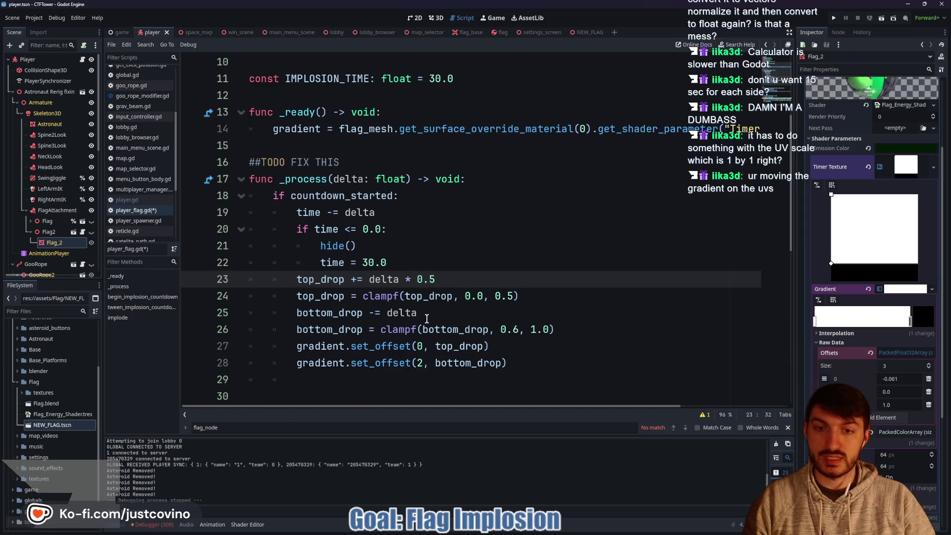
click(429, 314)
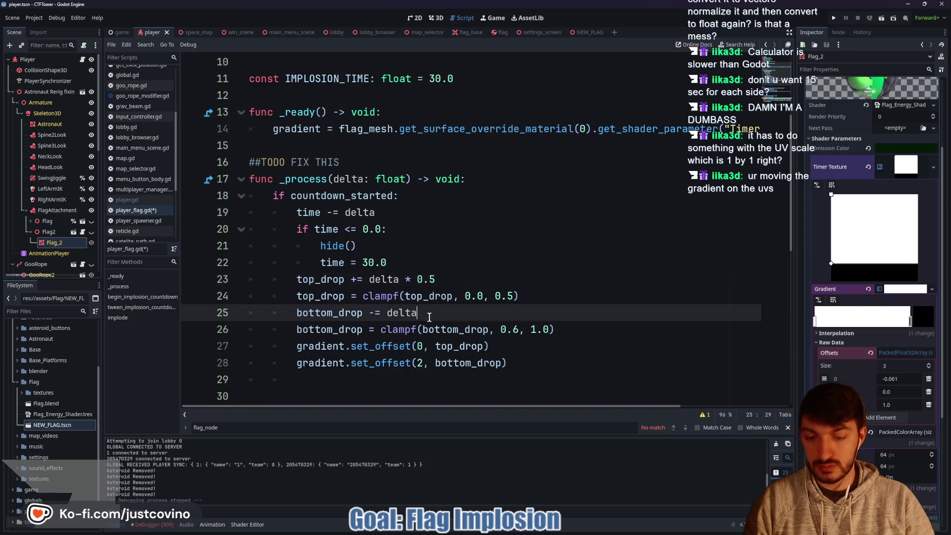
text(0.5)
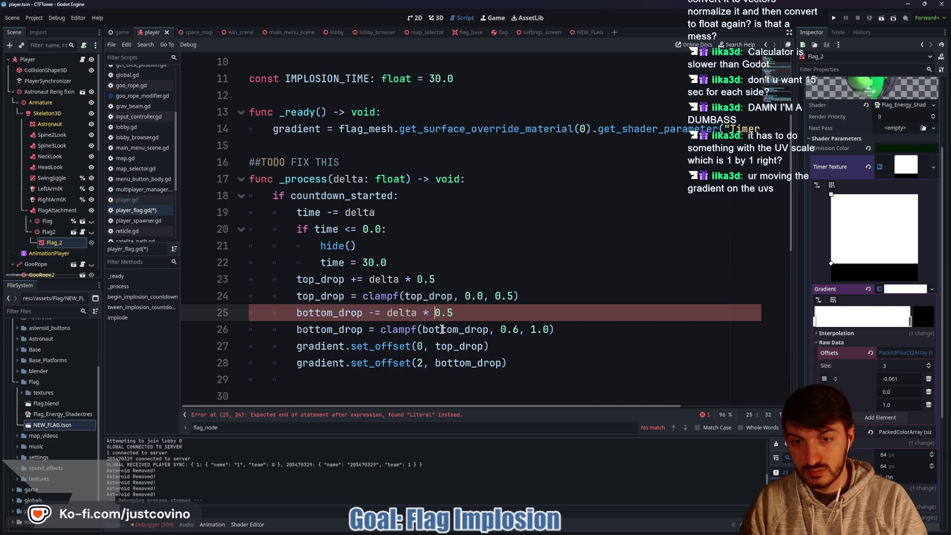
key(F5)
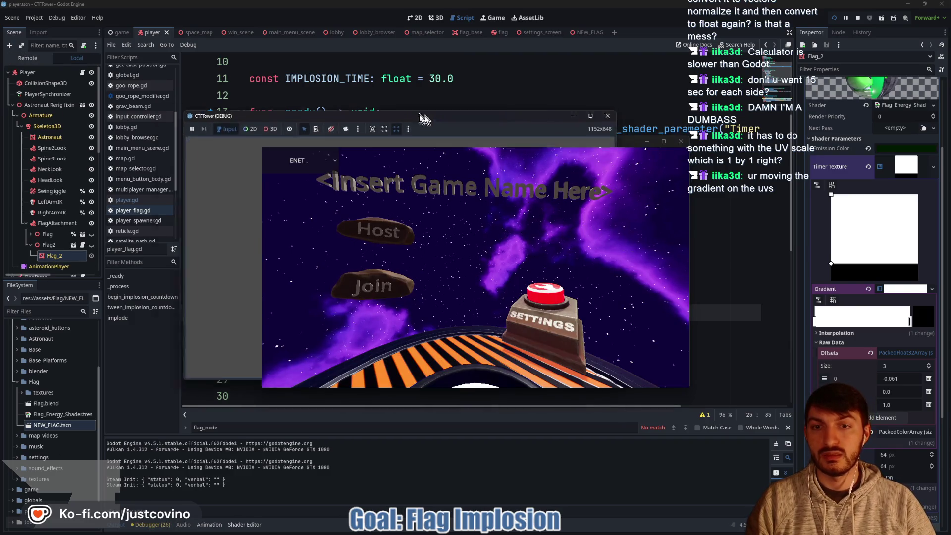
- Place the two game windows side by side, host, join lobby 0 and start the match
drag(433, 111, 294, 111)
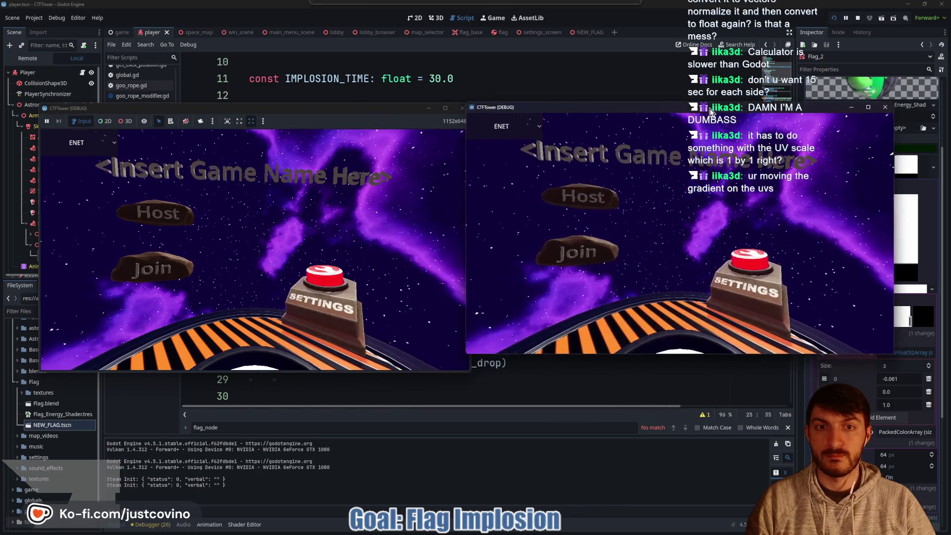
click(181, 221)
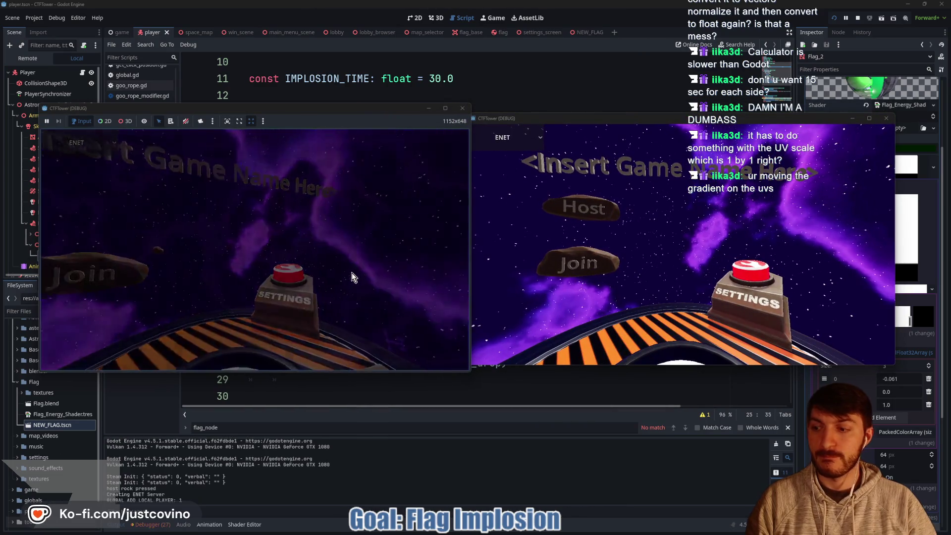
click(594, 279)
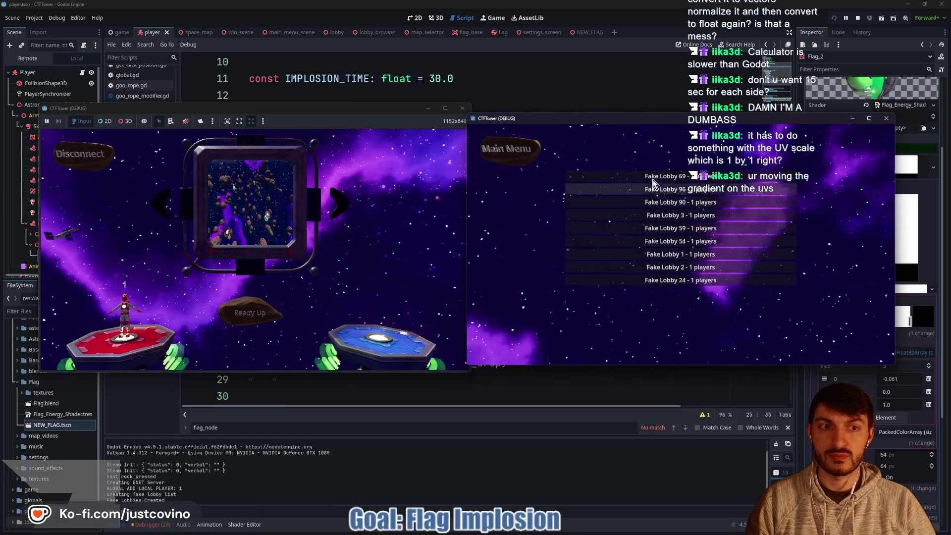
click(624, 215)
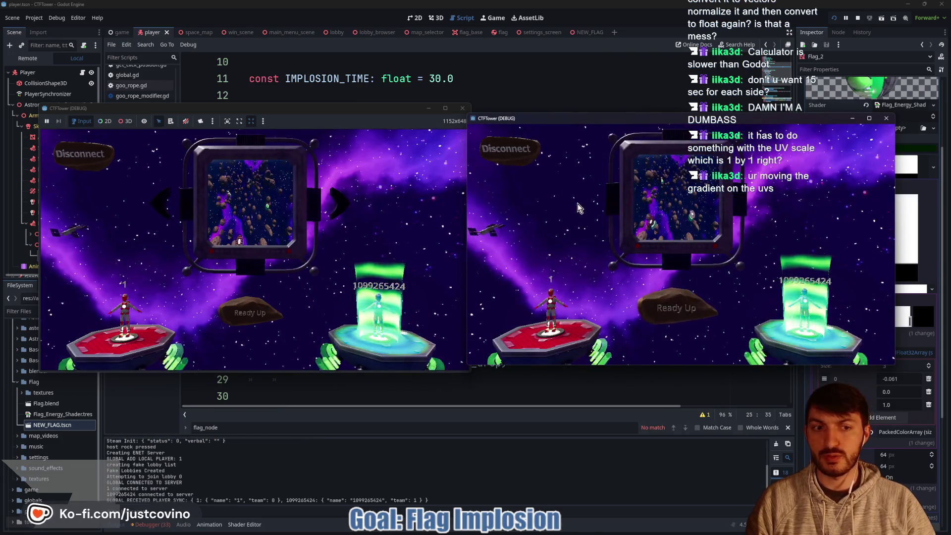
click(273, 323)
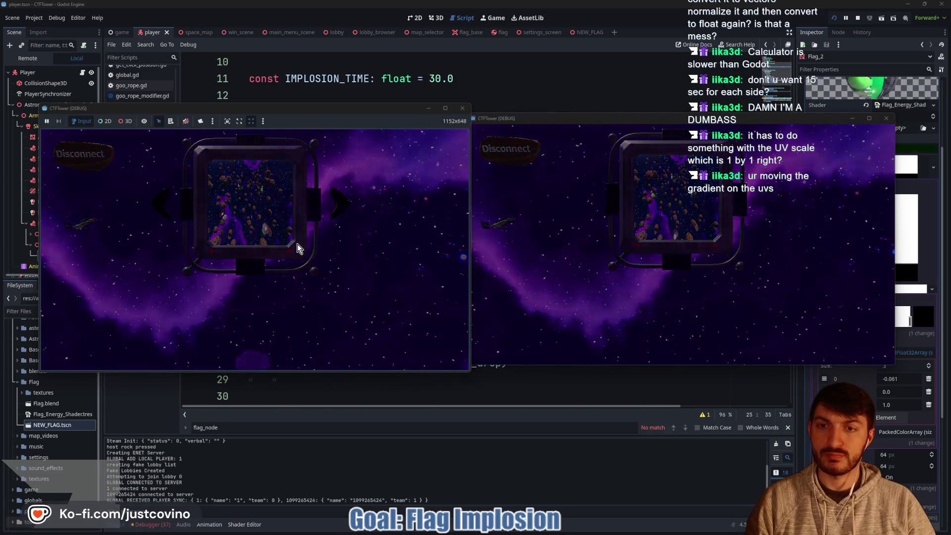
- Move and jump the red player, fire a grapple at an asteroid, then stop the game
key(w)
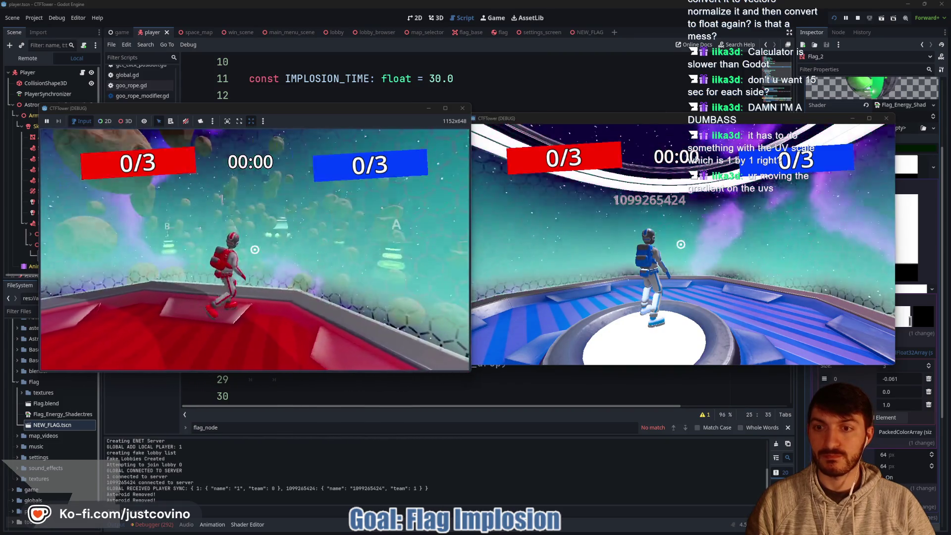
key(space)
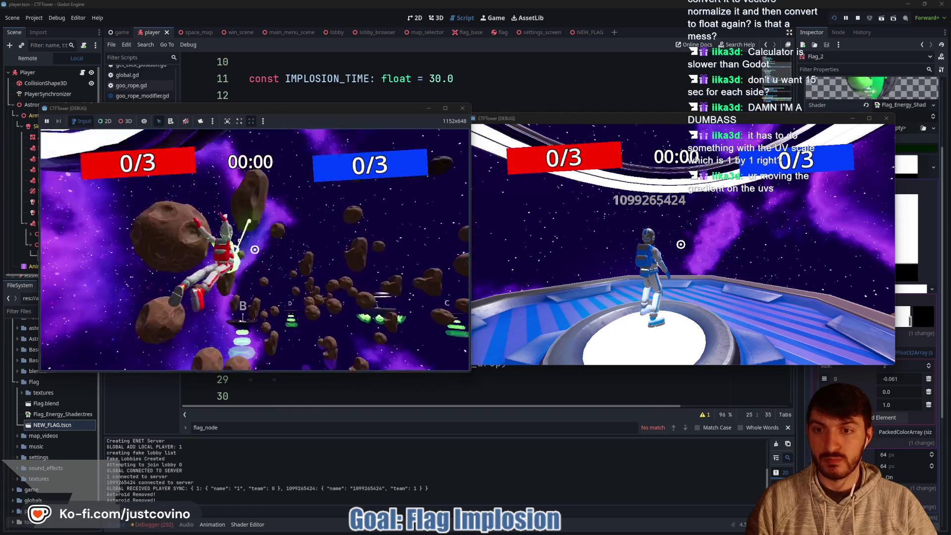
key(w)
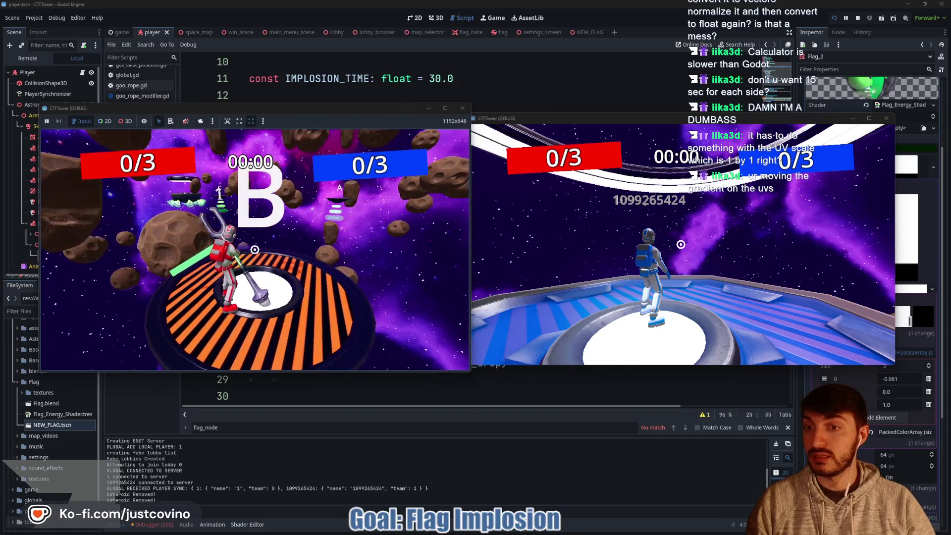
click(255, 249)
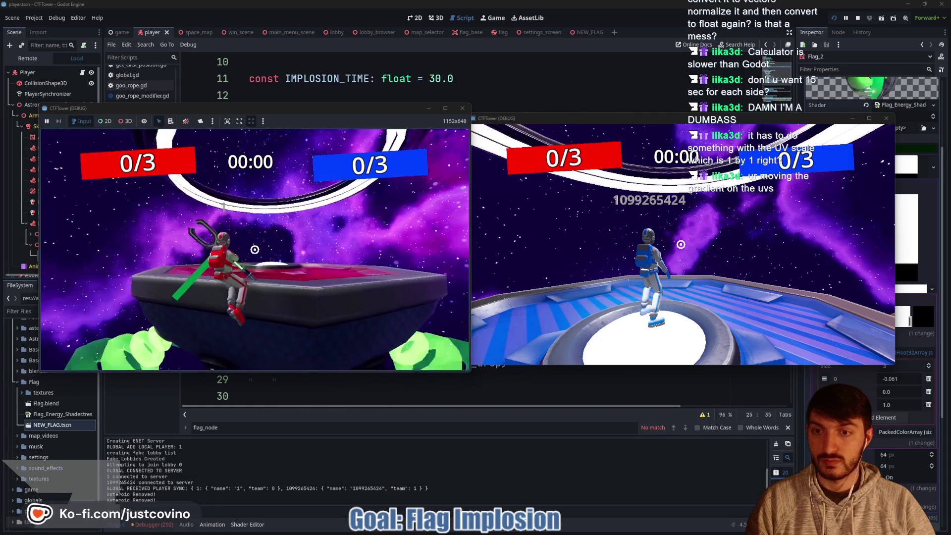
key(F8)
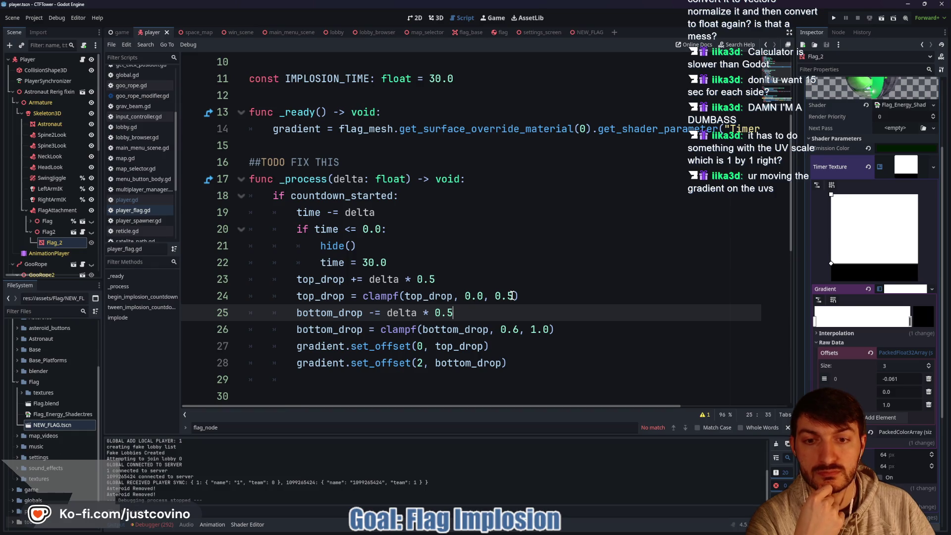
- Raise line 24's top_drop clamp maximum to 0.6
click(514, 296)
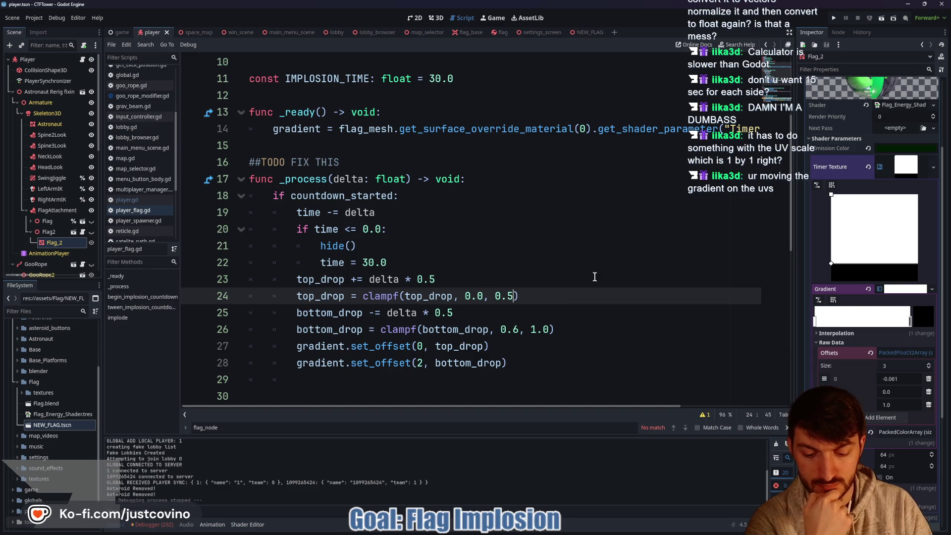
key(BackSpace)
text(6)
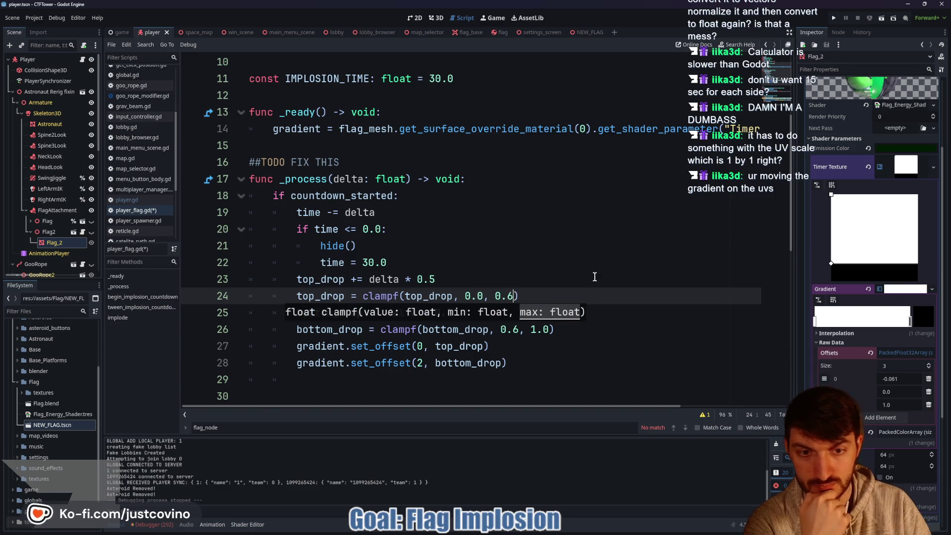
- Set the rate multipliers on lines 23 and 25 to delta * 0.001 and save the script
click(521, 331)
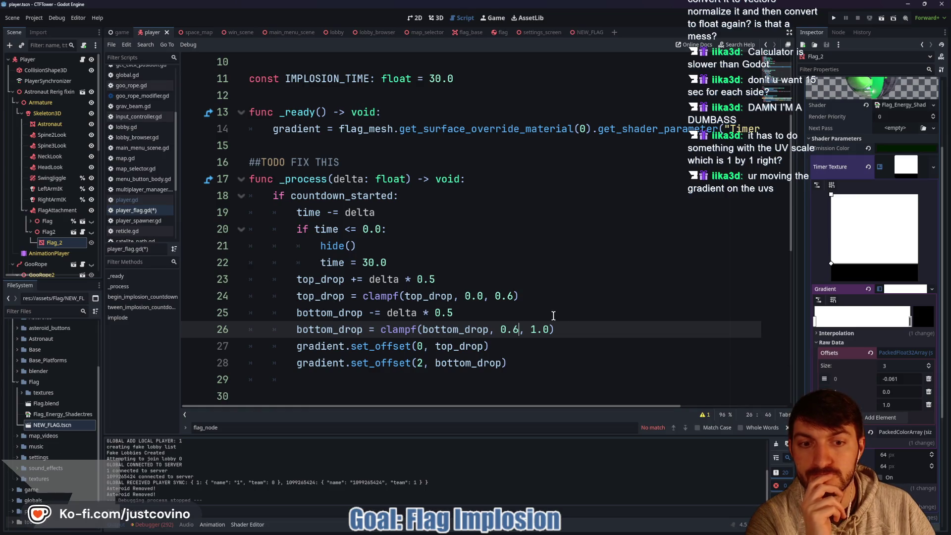
click(504, 316)
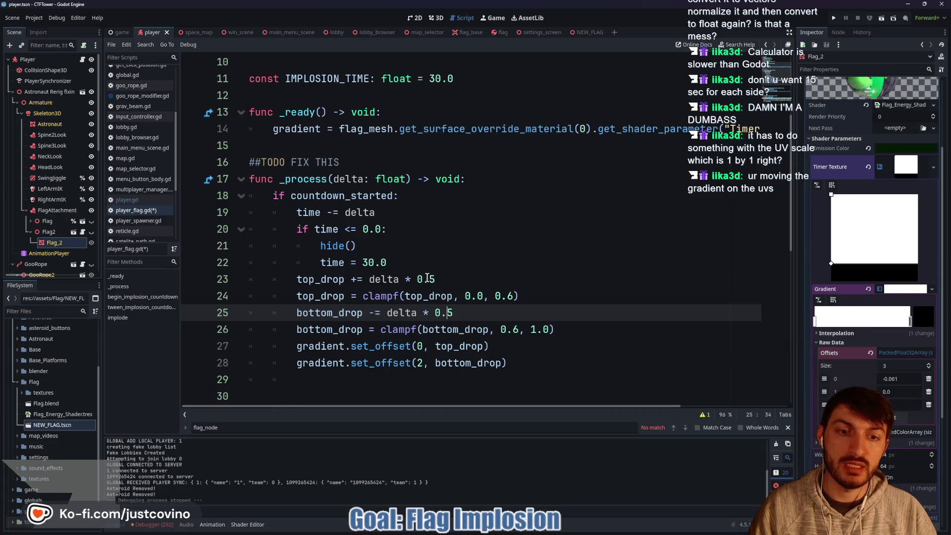
click(429, 279)
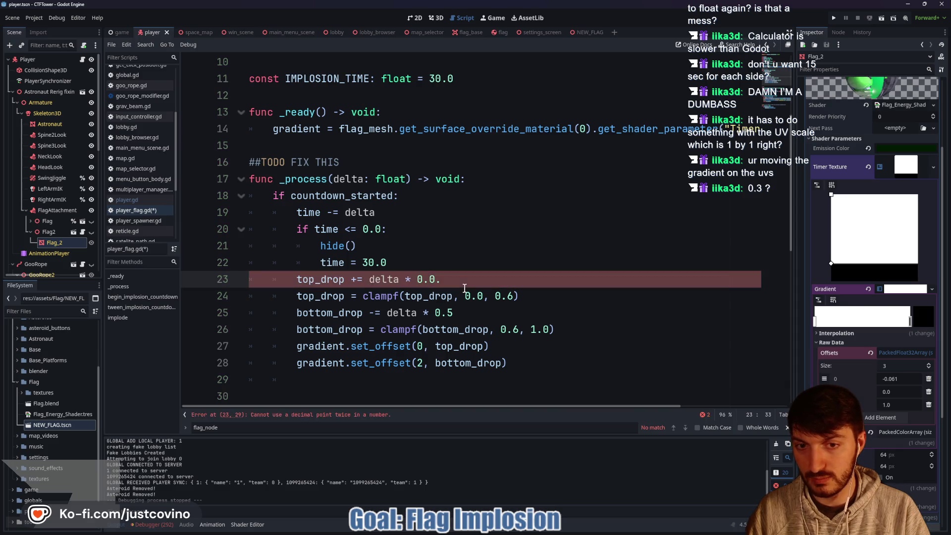
text(01)
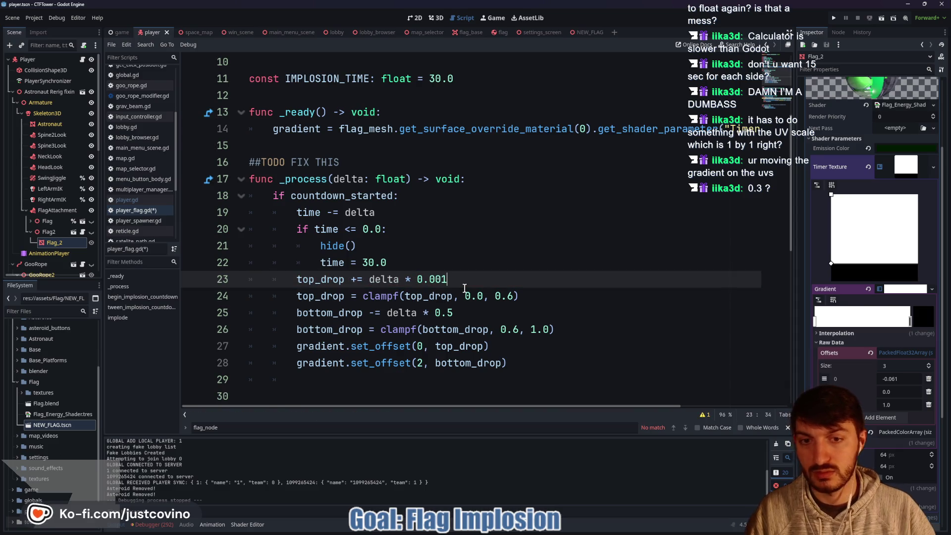
double_click(447, 313)
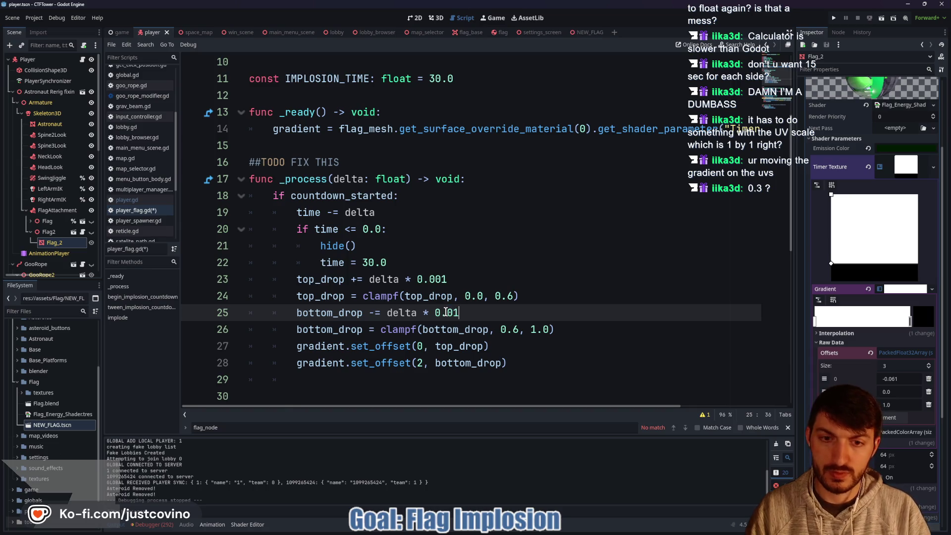
key(ctrl+s)
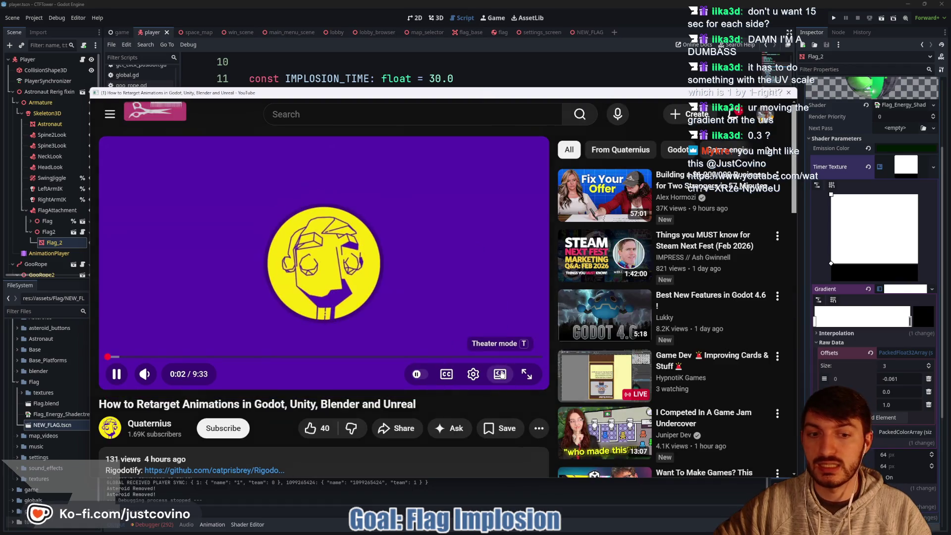
- Switch the animation-retargeting tutorial to Theater mode
click(503, 379)
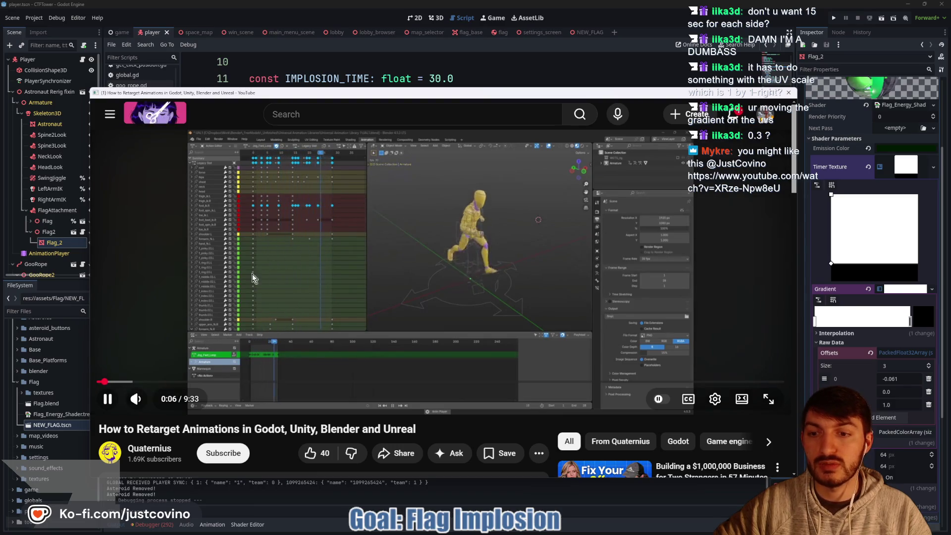
scroll(285, 344, down, 3)
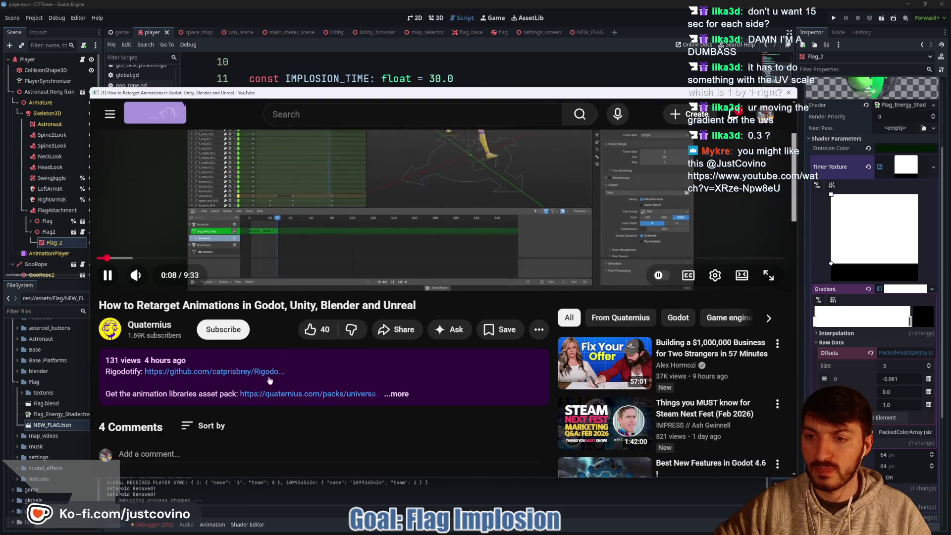
scroll(281, 367, up, 2)
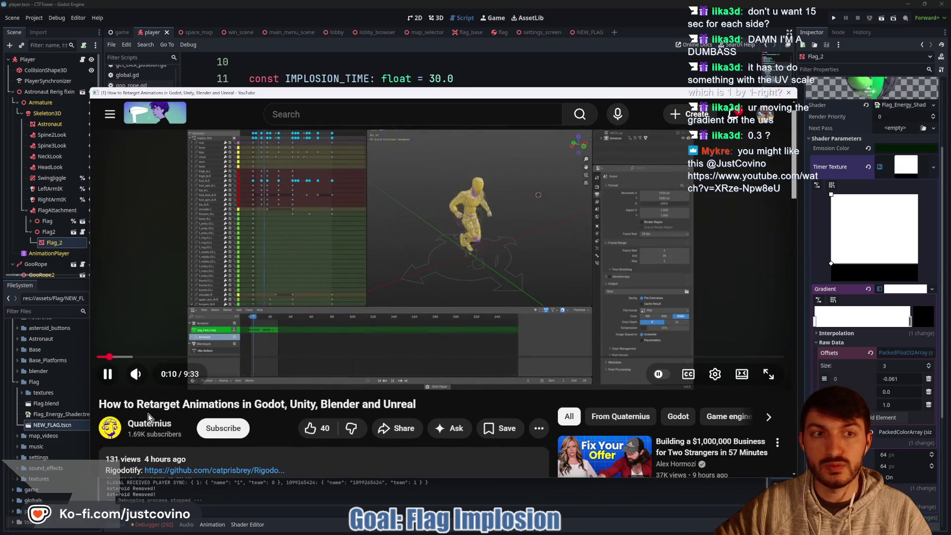
- Subscribe to the channel, like and pause the video, and close the YouTube window
click(219, 431)
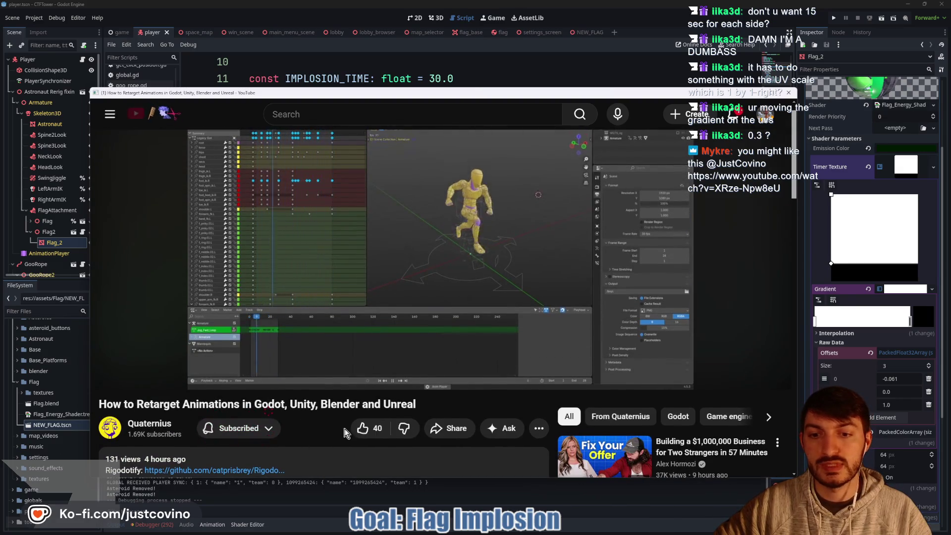
click(310, 428)
click(523, 239)
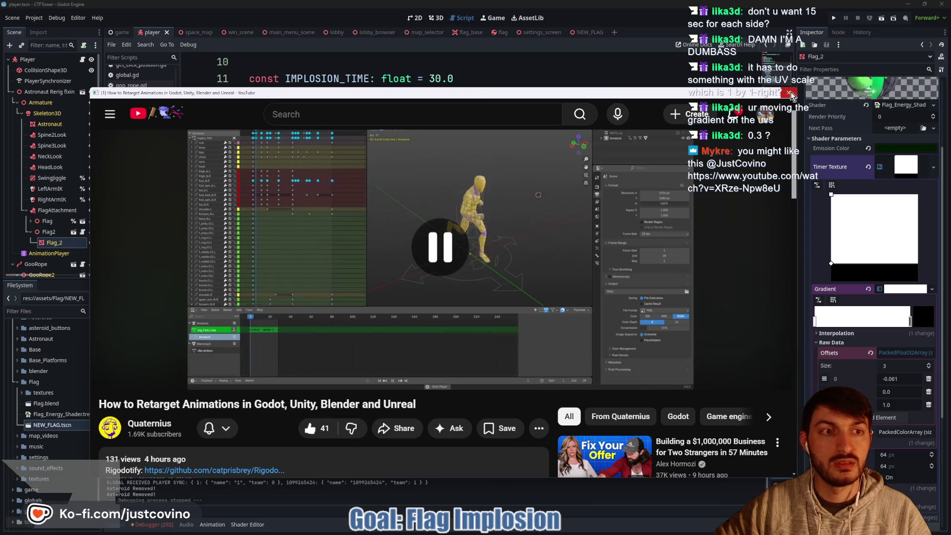
click(789, 94)
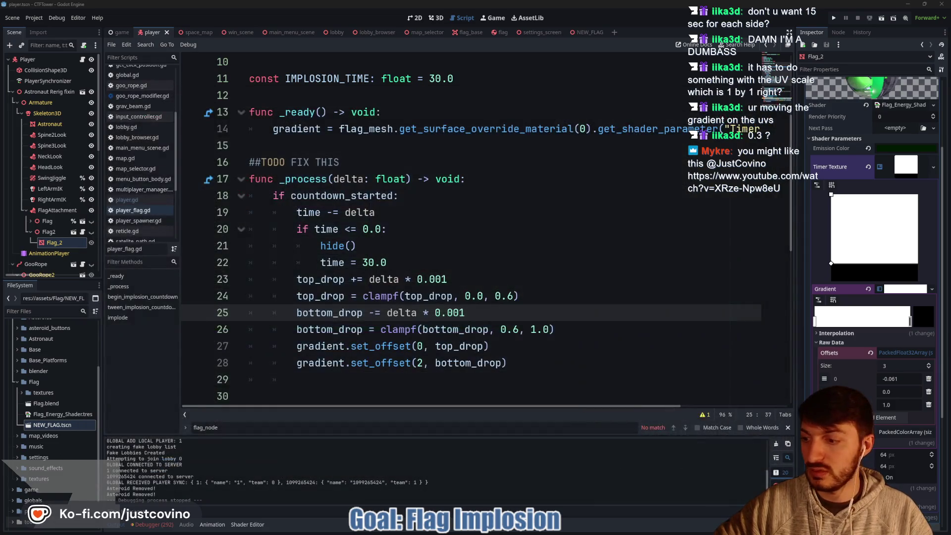
- Run two game instances, join the hosted lobby, ready both players and start the match
key(F5)
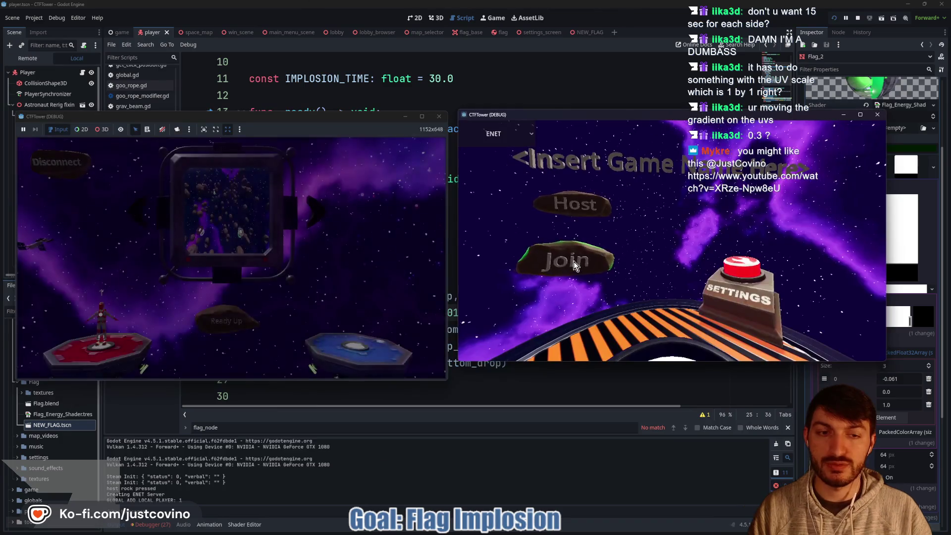
click(617, 260)
click(653, 170)
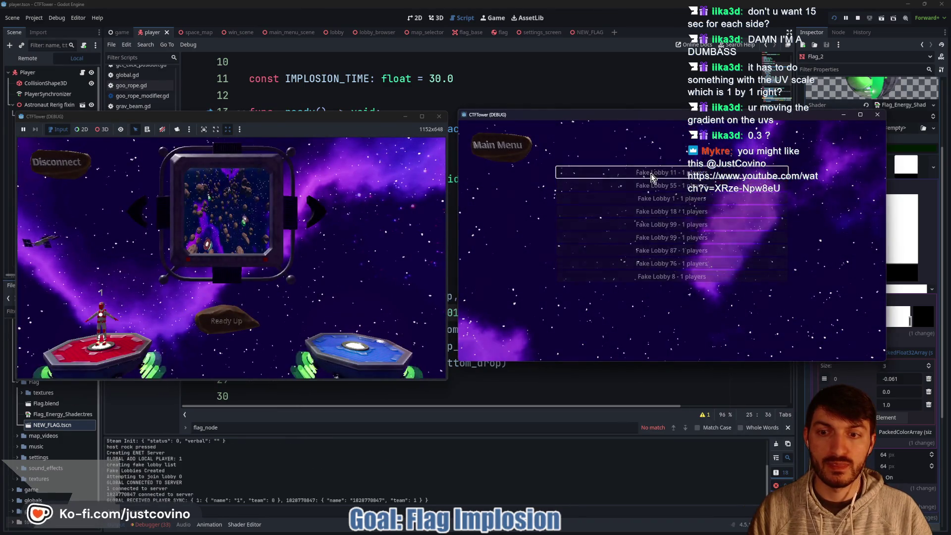
click(659, 302)
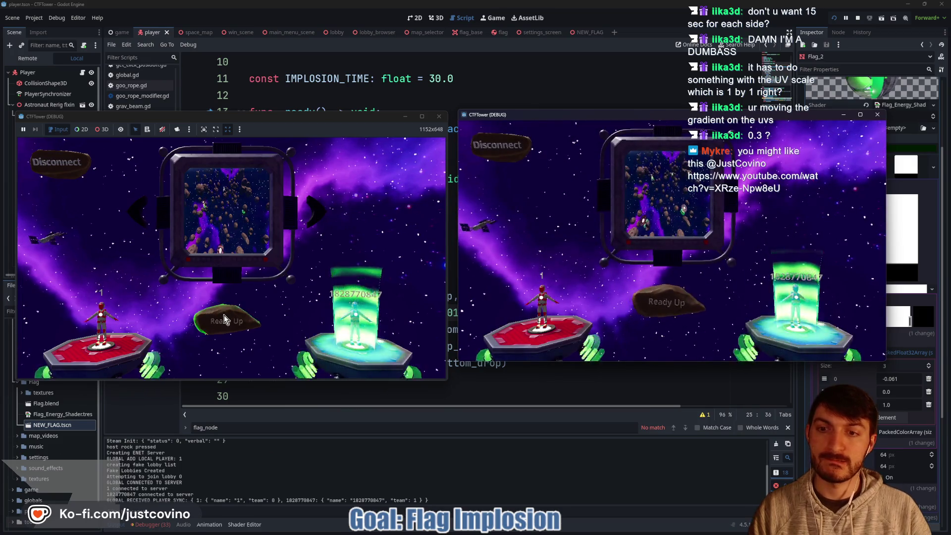
click(226, 321)
click(251, 301)
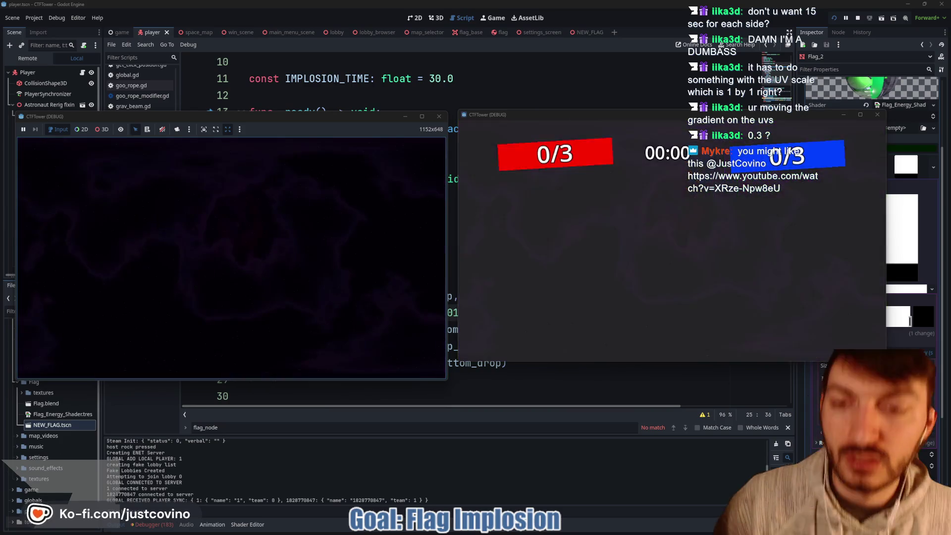
- Fly the red player off the platform, fire the grapple beam, then stop the game with F8
key(super)
key(super)
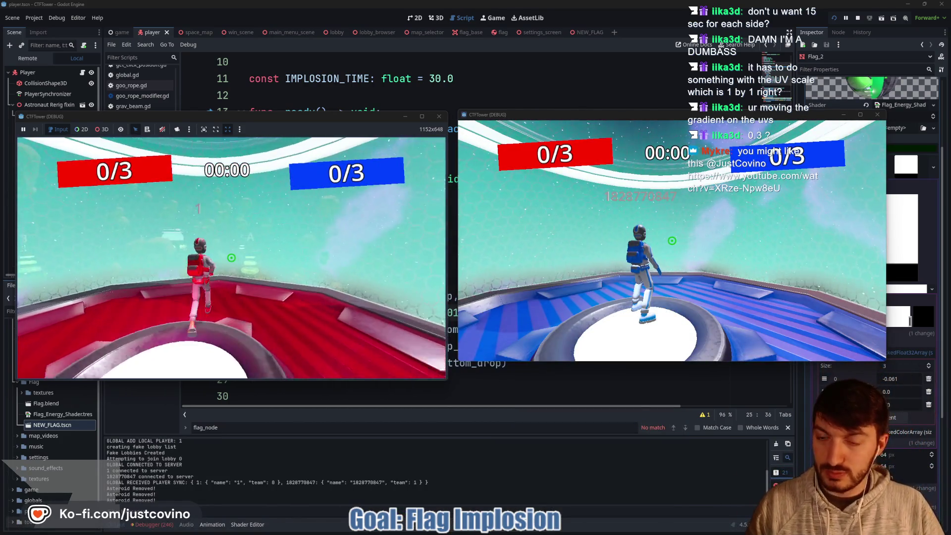
key(w)
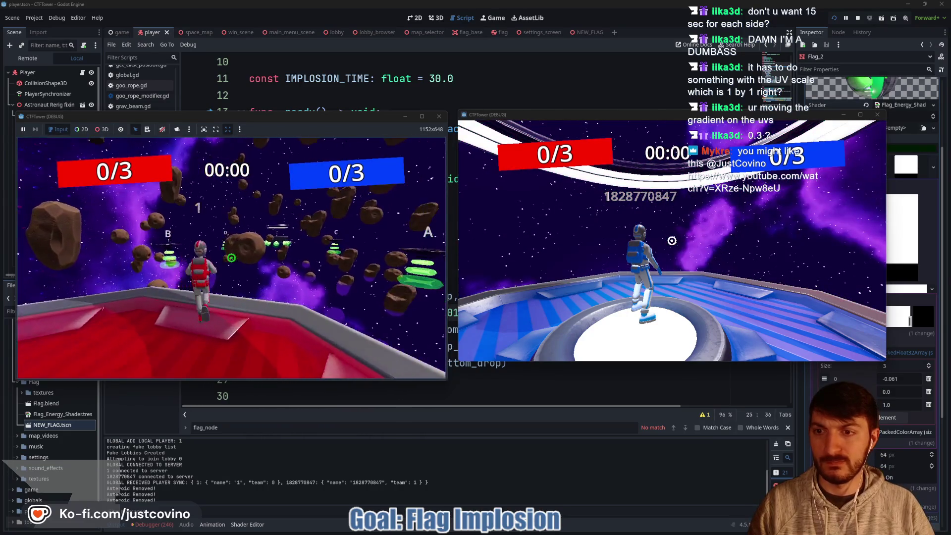
key(space)
click(232, 257)
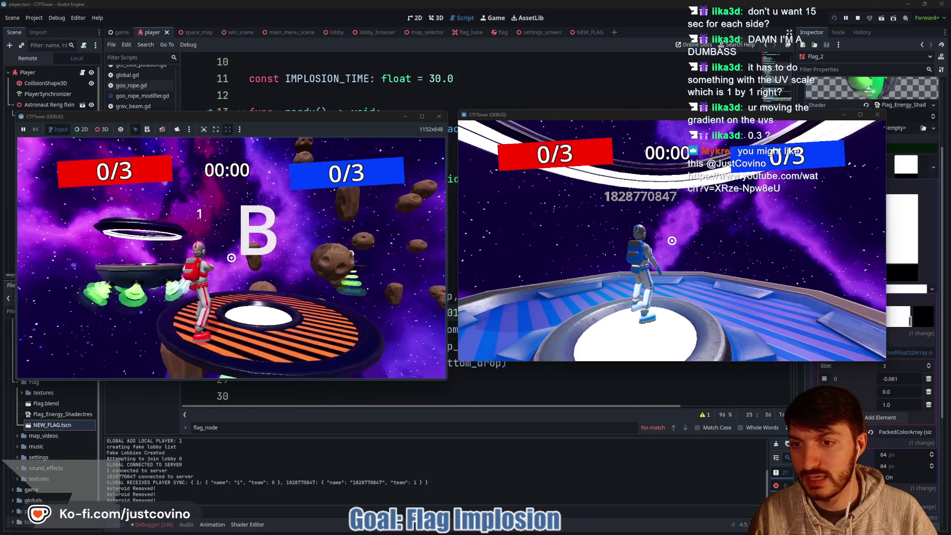
key(F8)
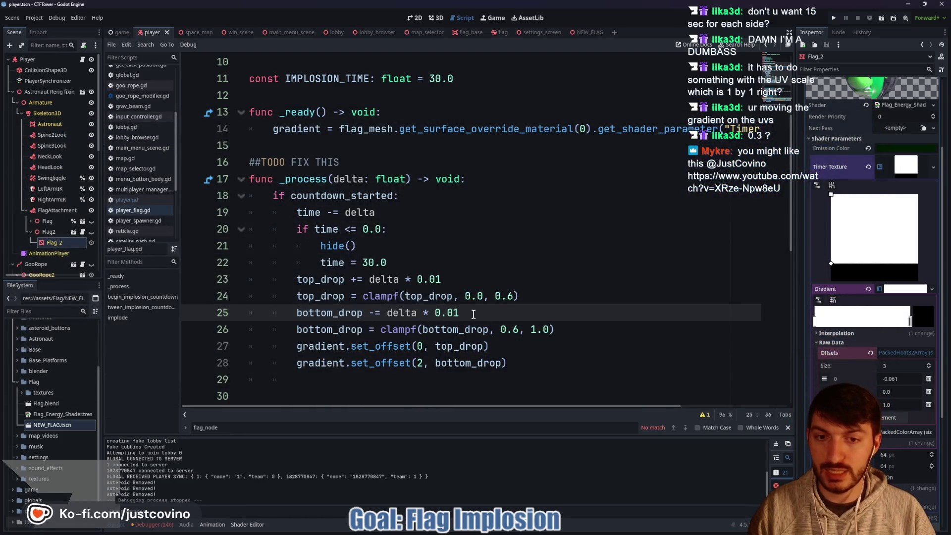
- Set both drop rates to delta * 0.03 with multi-cursor, save, and open GitHub Desktop
click(441, 279)
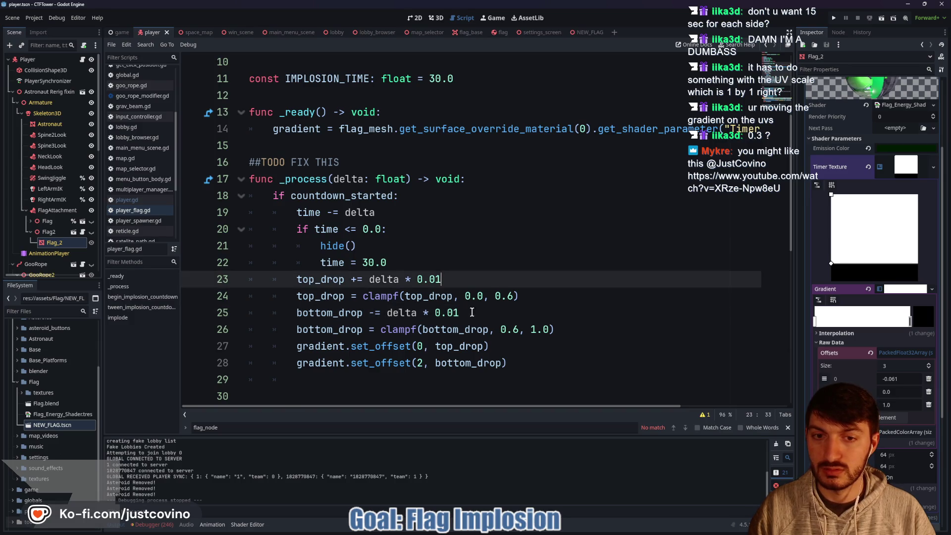
alt+click(460, 314)
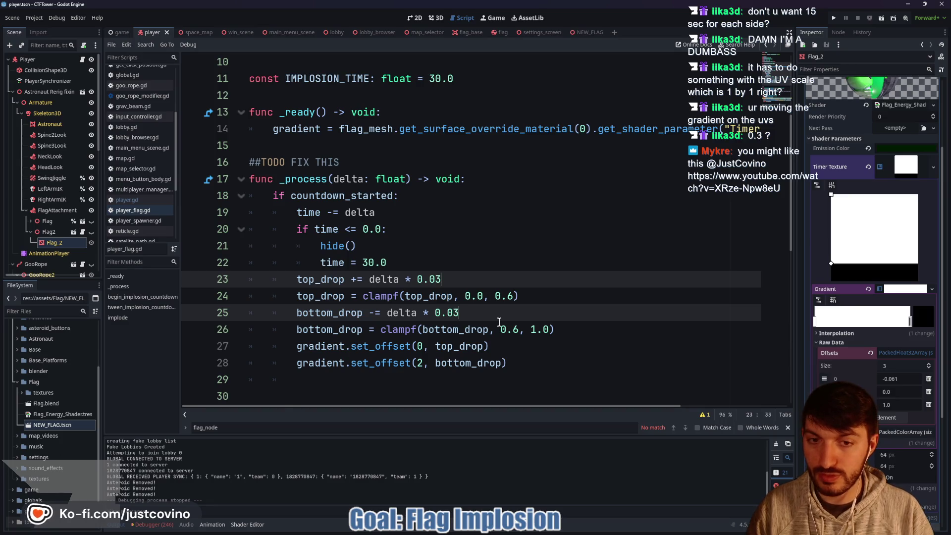
key(ctrl+s)
click(500, 323)
mouse_move(504, 533)
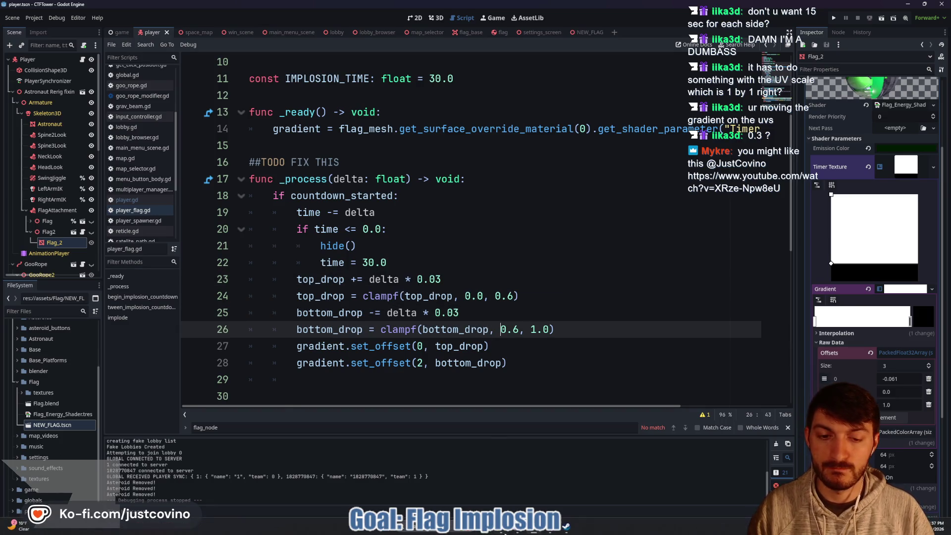
click(540, 532)
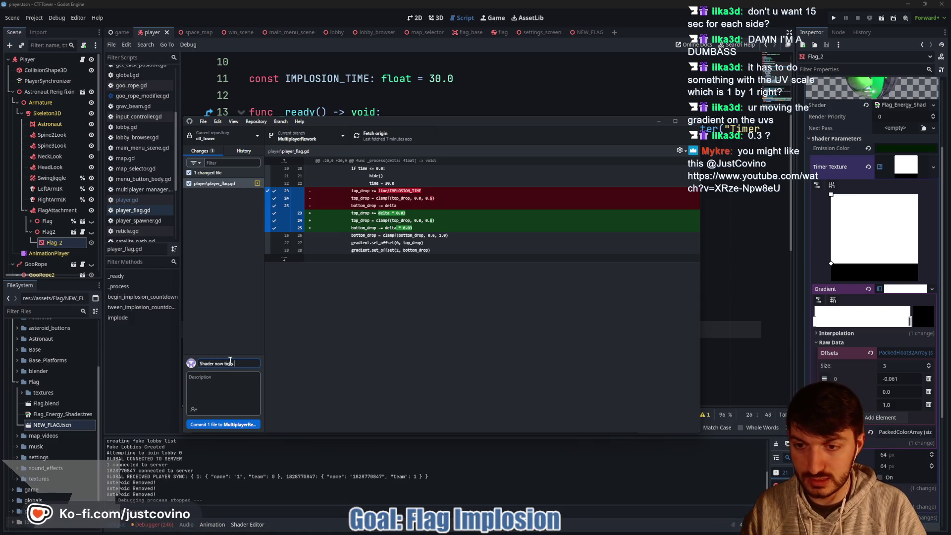
- Commit the player_flag.gd change to MultiplayerRework with a summary and push it to origin
text(ut ki)
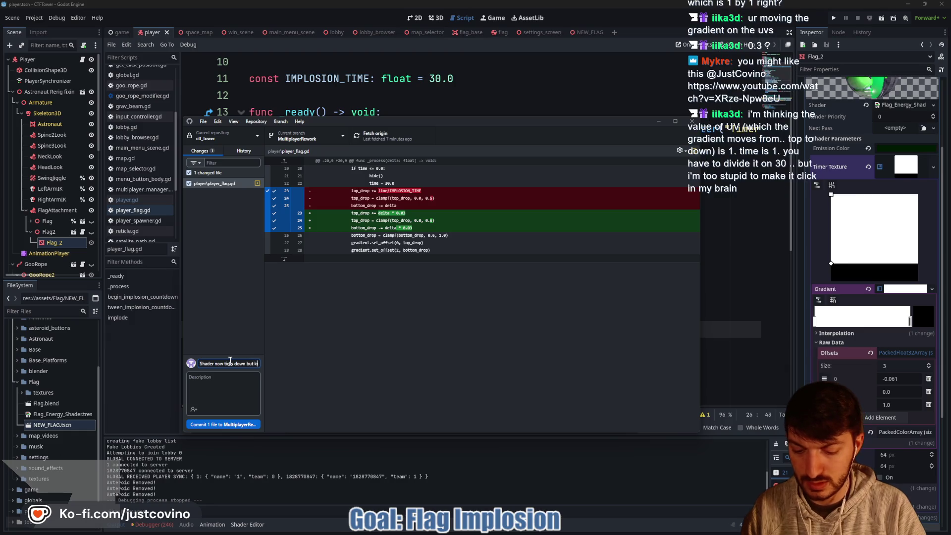
click(214, 426)
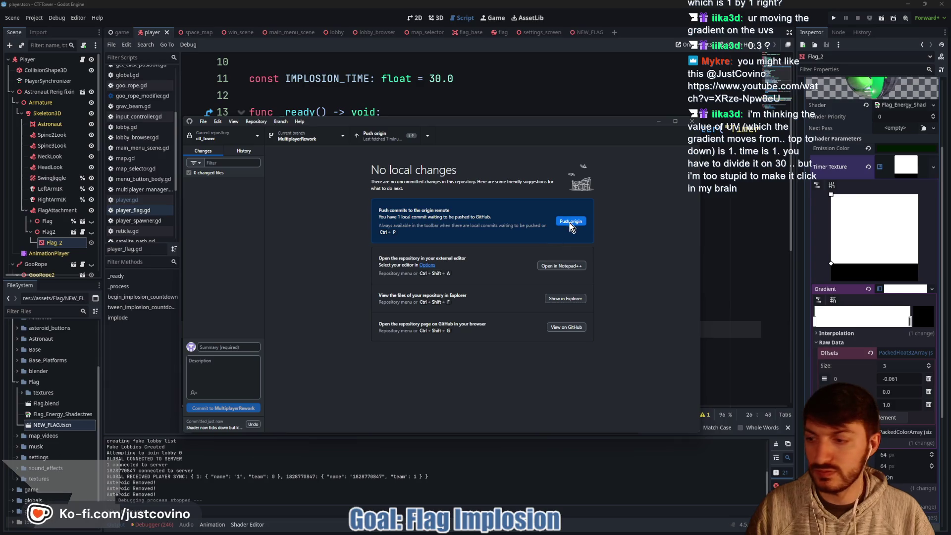
click(570, 223)
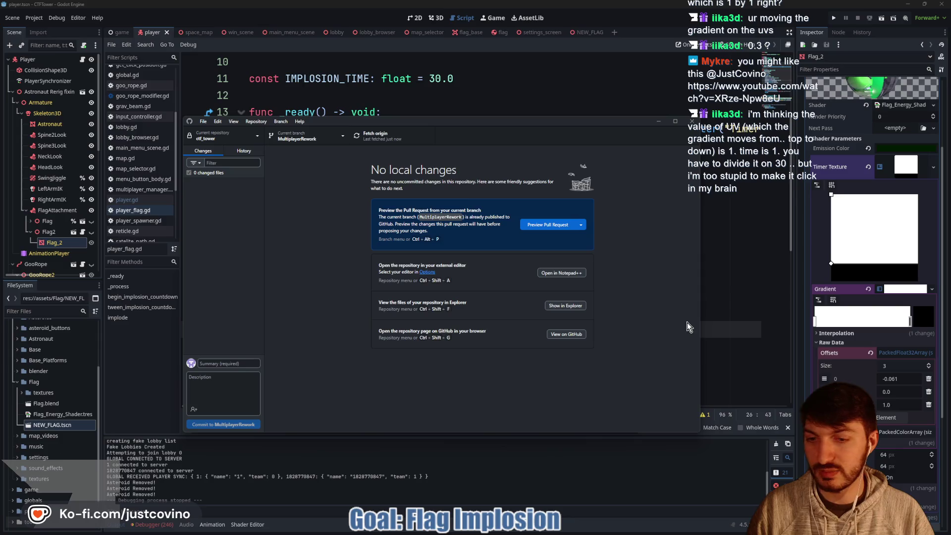
- Return to the Godot script editor and save the project
click(718, 290)
click(580, 296)
key(ctrl+s)
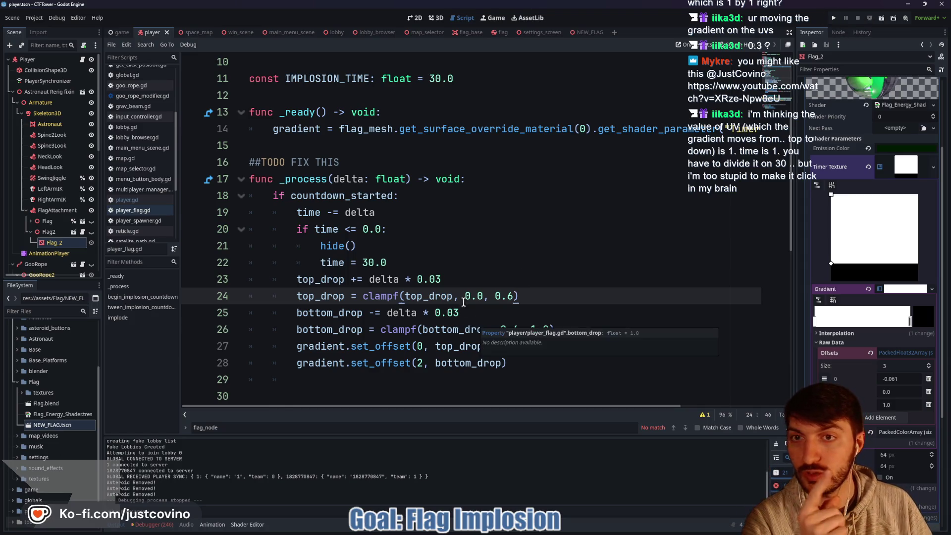
- Run the project, host in the left window, join from the right, ready up and start
click(835, 18)
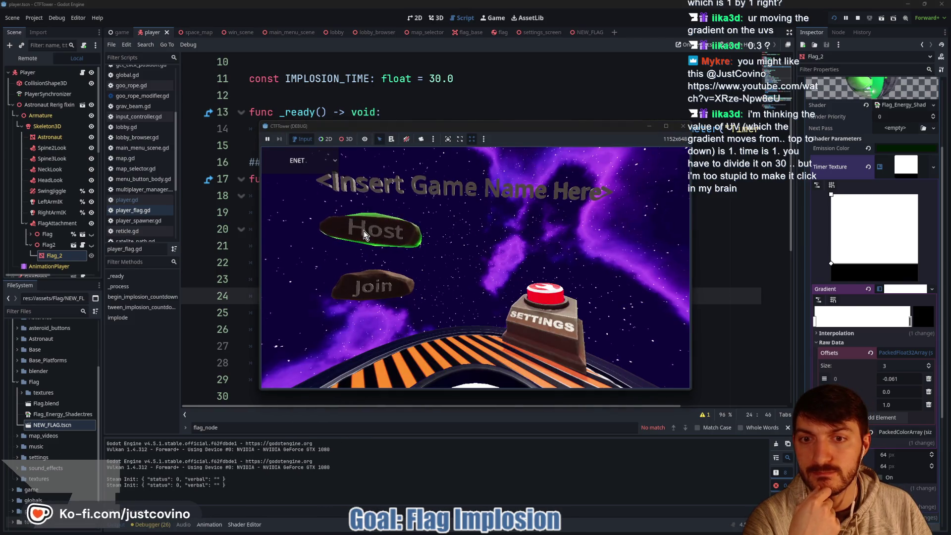
click(364, 235)
drag(498, 126, 258, 112)
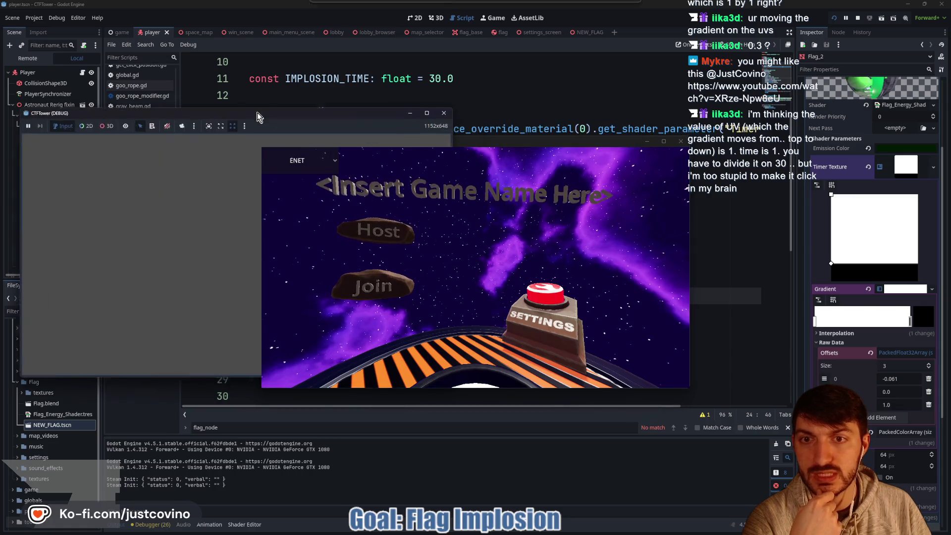
drag(540, 147, 659, 120)
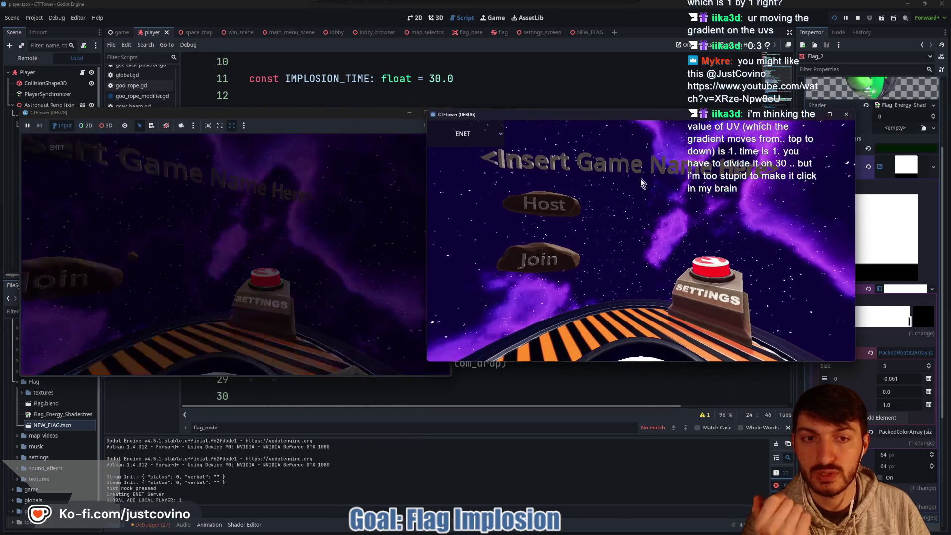
click(525, 270)
click(617, 174)
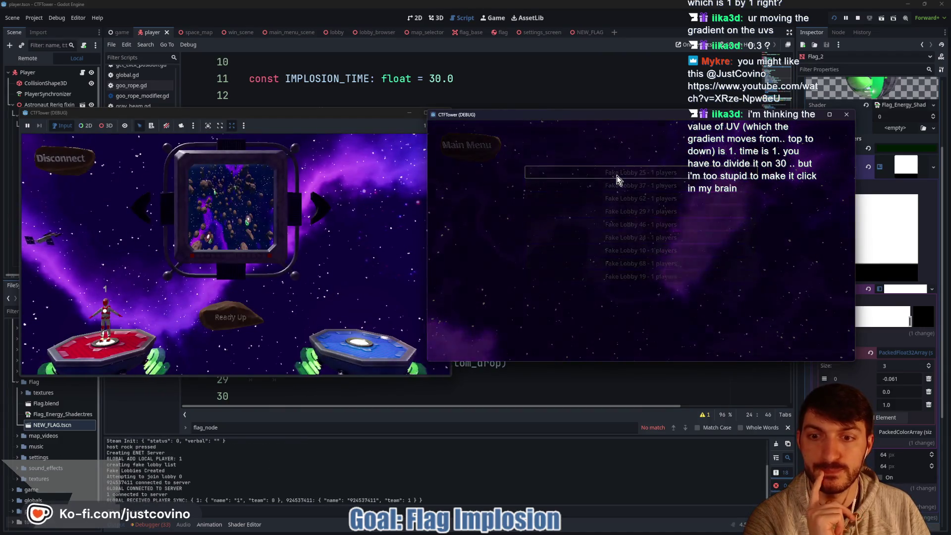
click(638, 309)
click(230, 317)
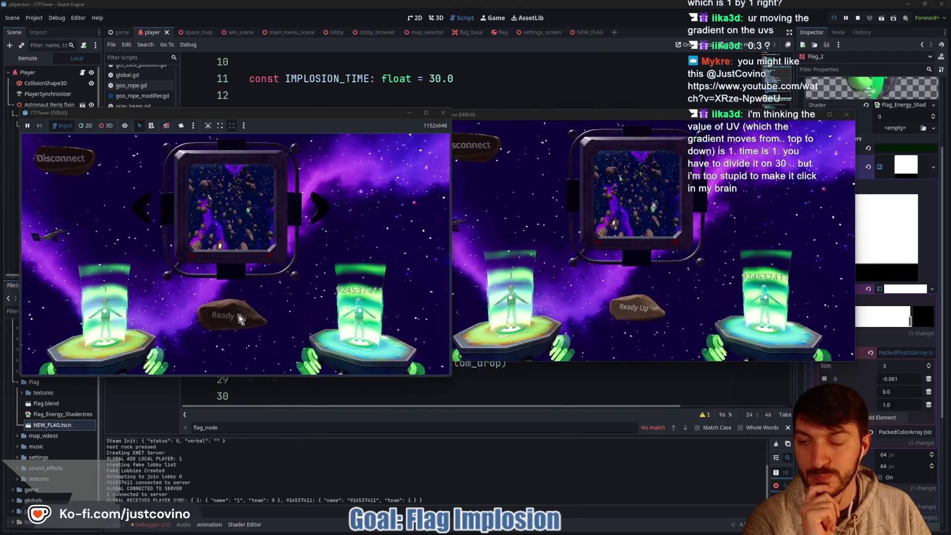
click(229, 320)
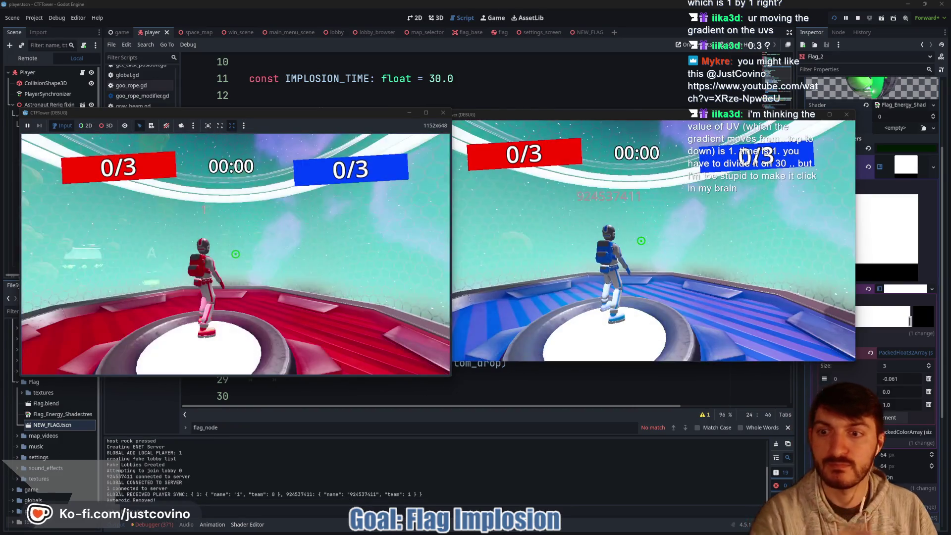
- Fly off the red platform, grapple an anchor, and maximize the host game window
key(super)
key(super)
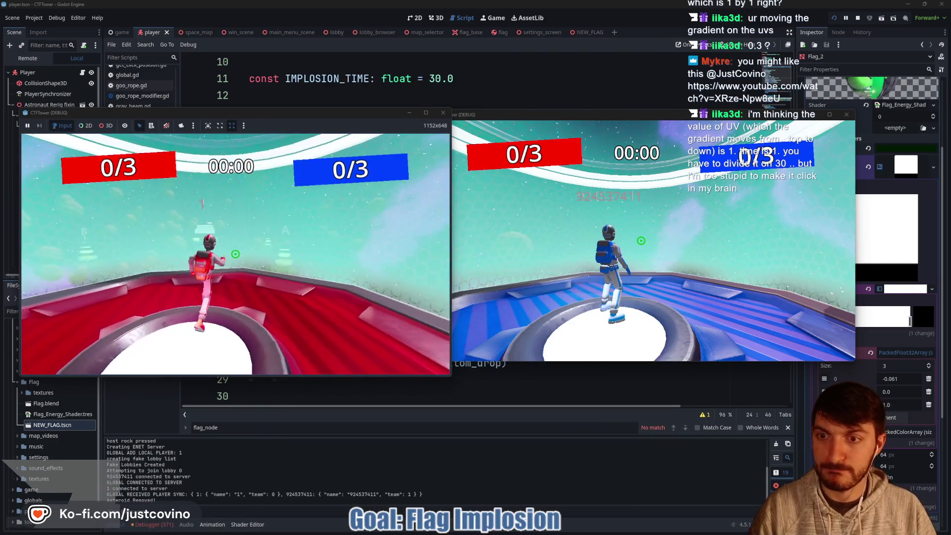
key(space)
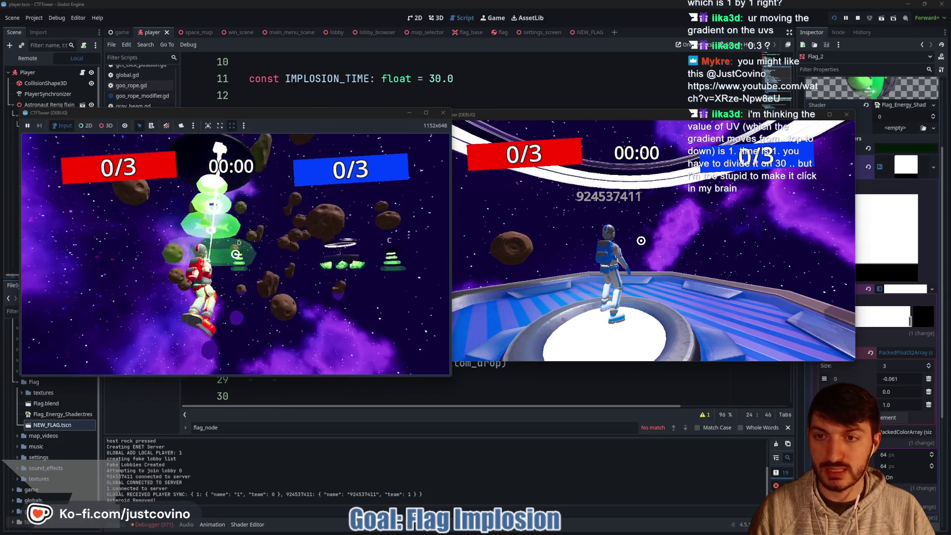
click(235, 254)
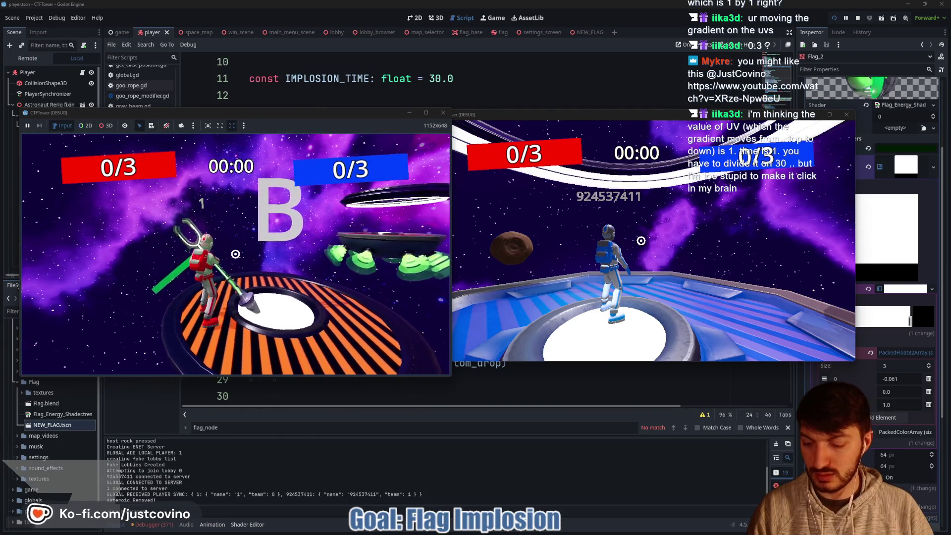
key(super)
key(super)
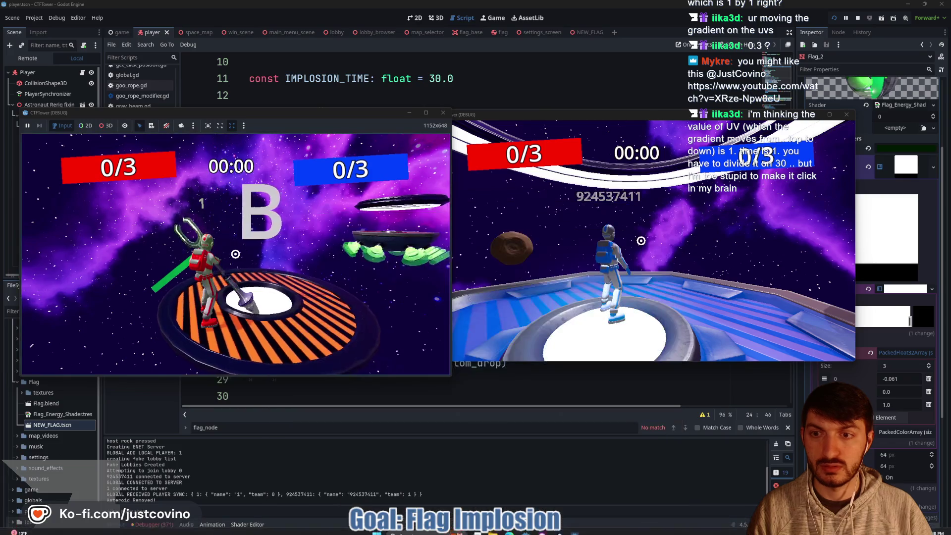
click(427, 113)
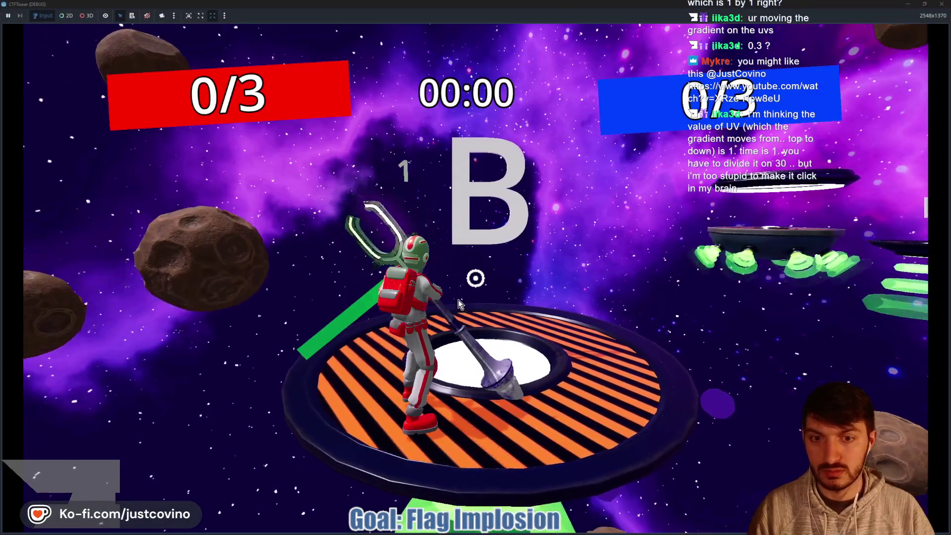
- Rotate the camera around the arena with D, then stop the debug run with F8
key(d)
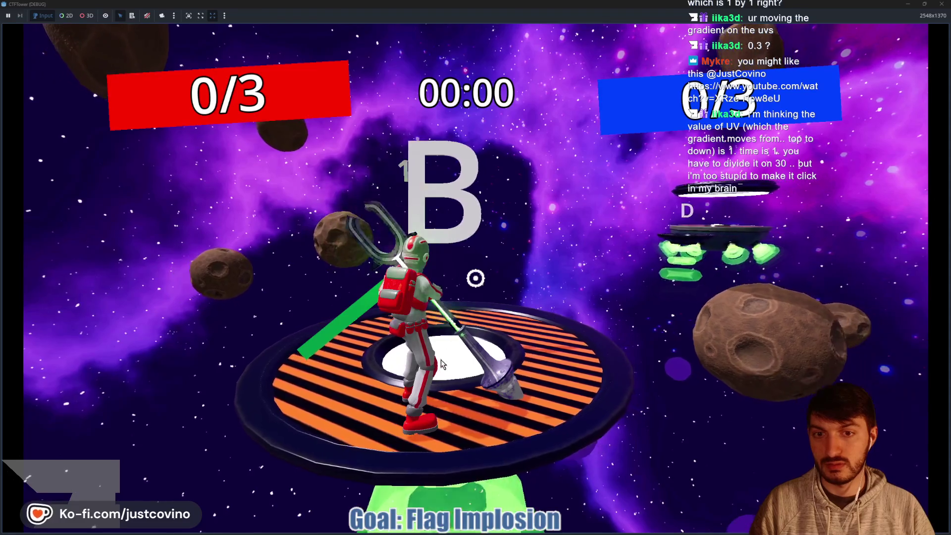
key(d)
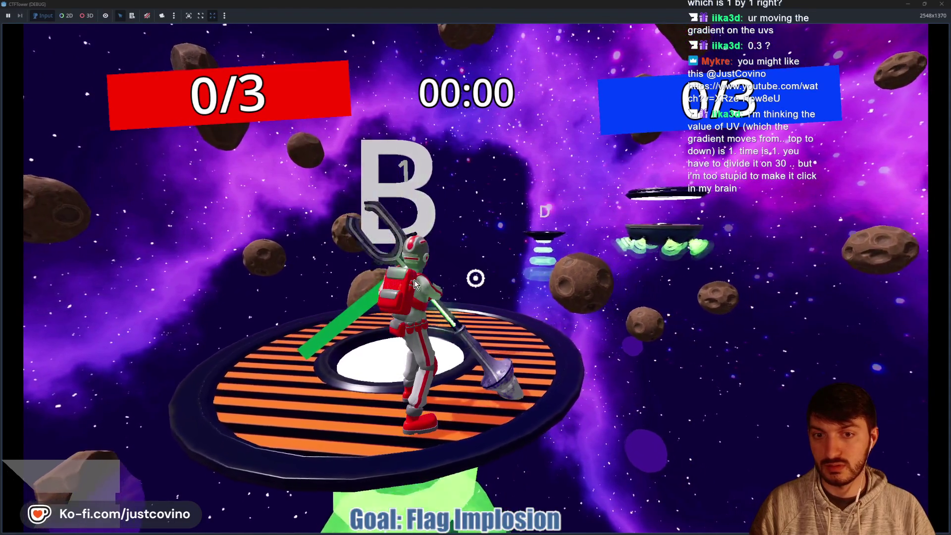
key(d)
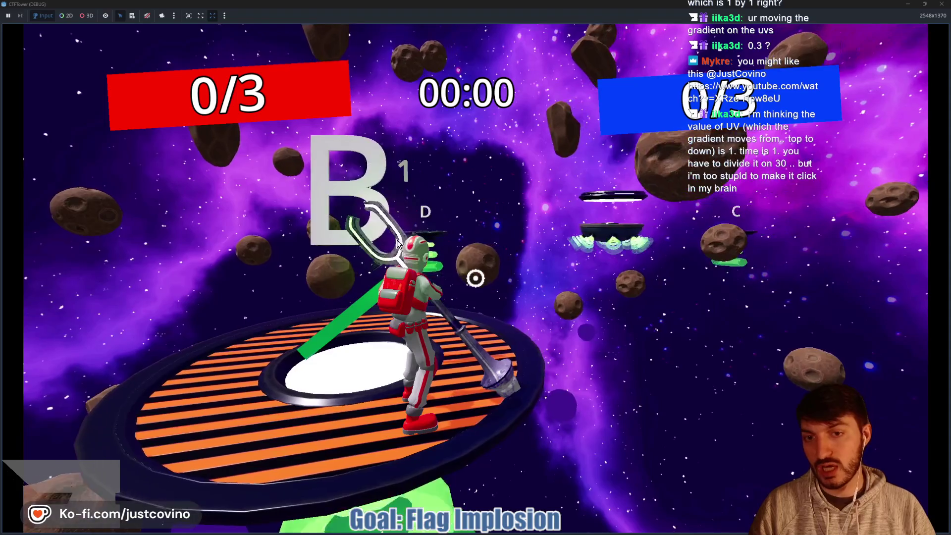
key(d)
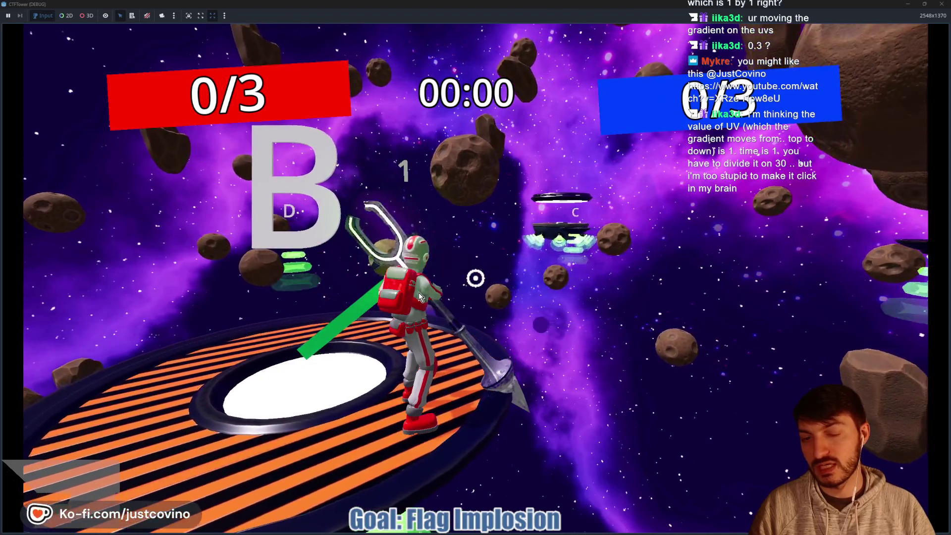
key(d)
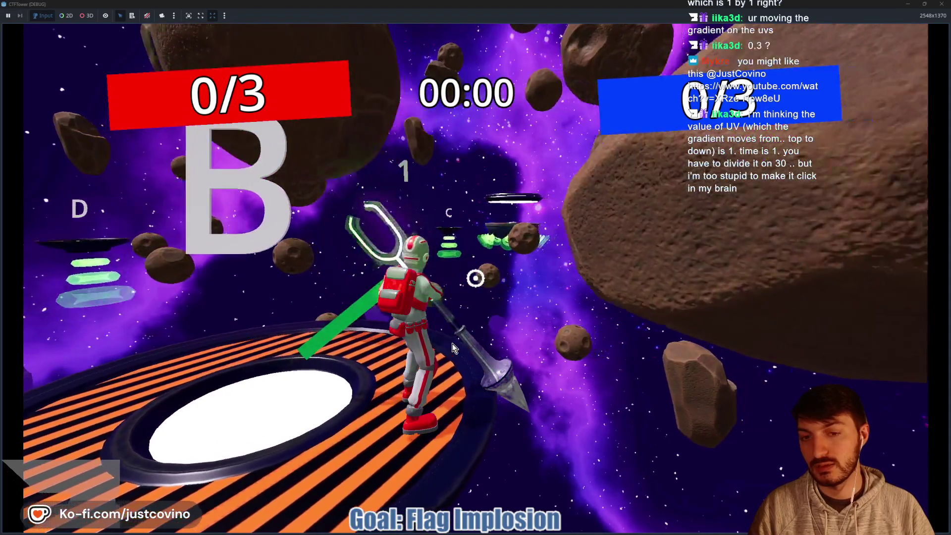
key(d)
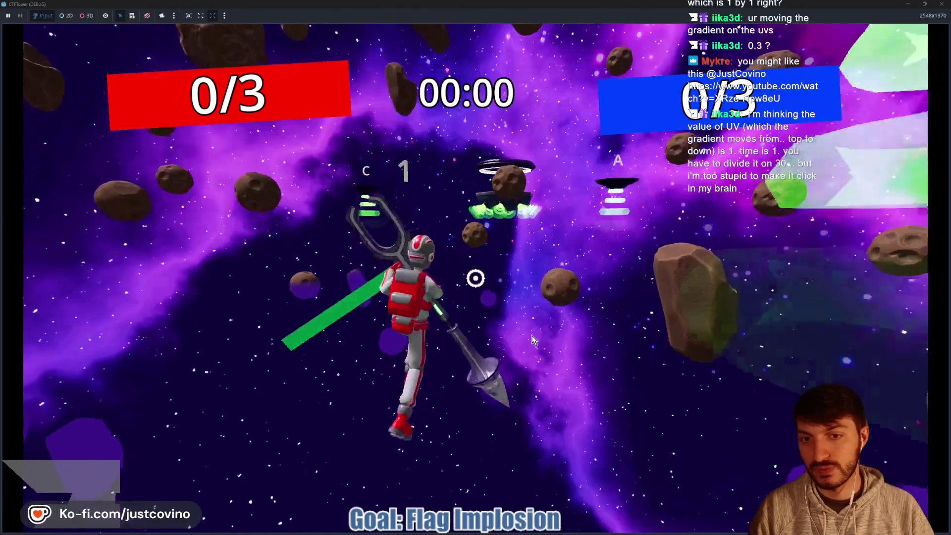
key(F8)
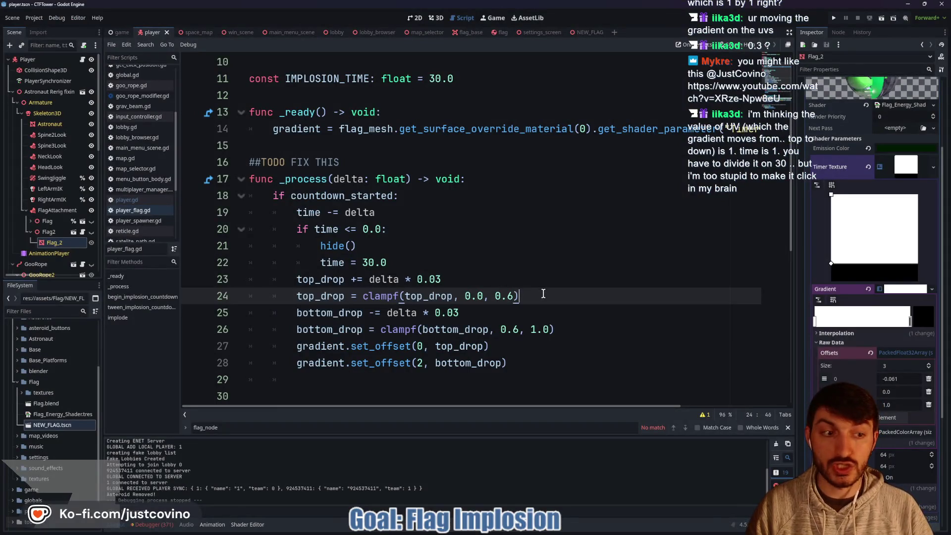
click(438, 18)
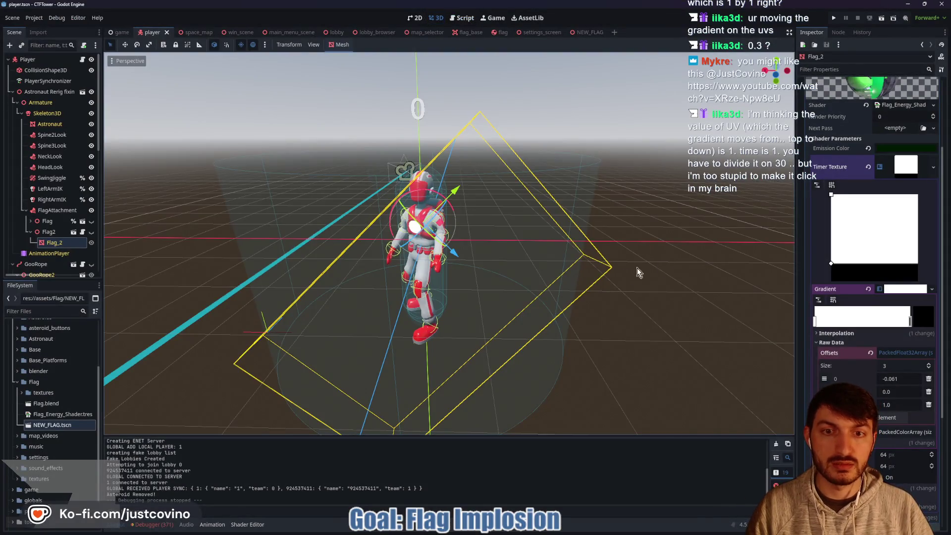
click(92, 231)
drag(743, 274, 427, 272)
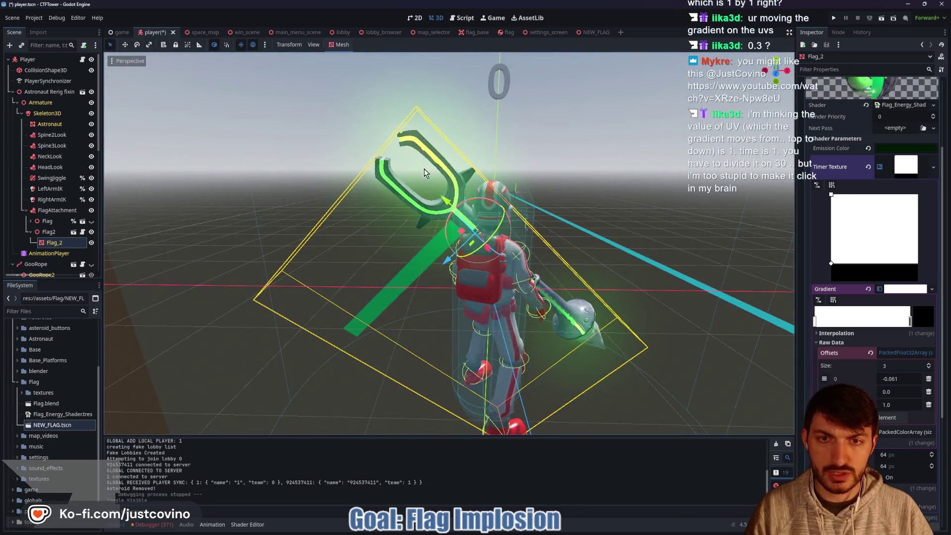
mouse_move(816, 323)
mouse_down()
mouse_move(827, 322)
mouse_move(818, 321)
mouse_up()
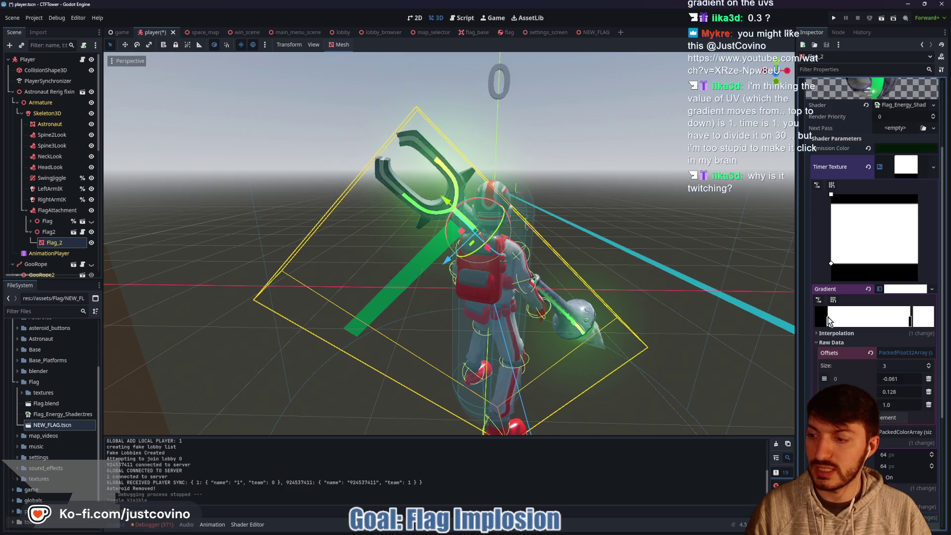
drag(827, 322, 809, 321)
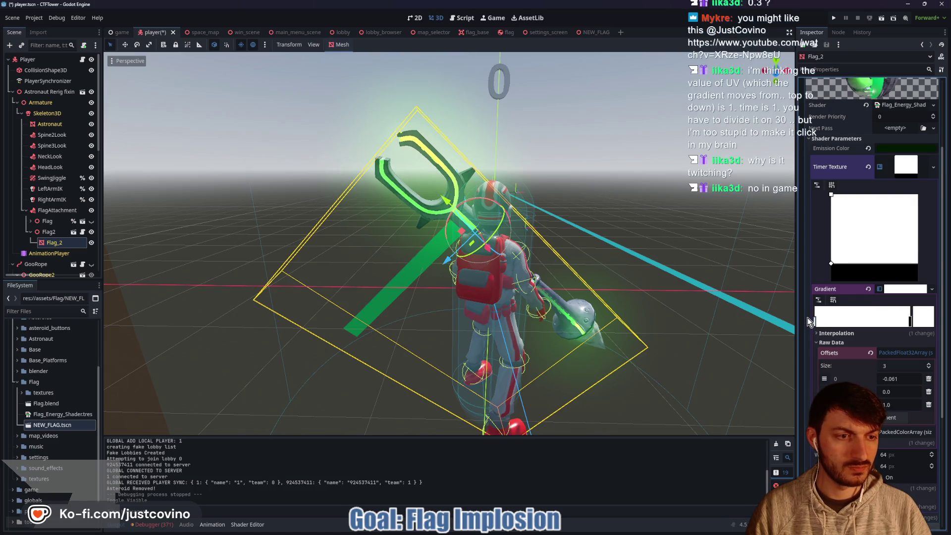
drag(813, 322, 804, 322)
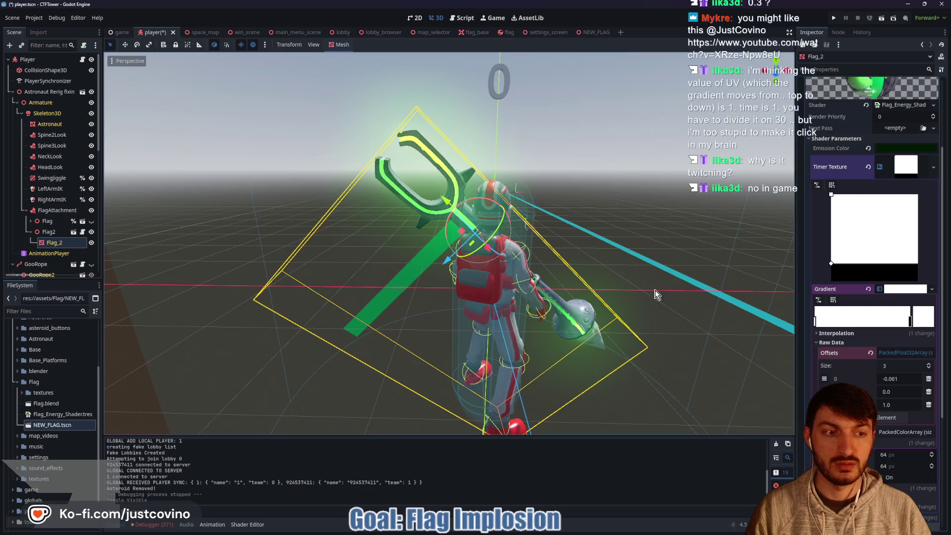
click(91, 231)
key(ctrl+s)
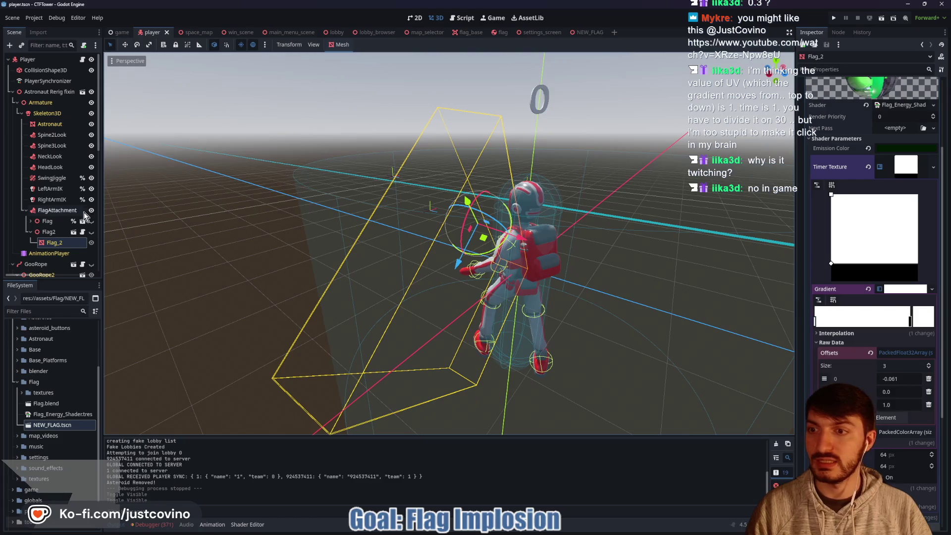
click(84, 232)
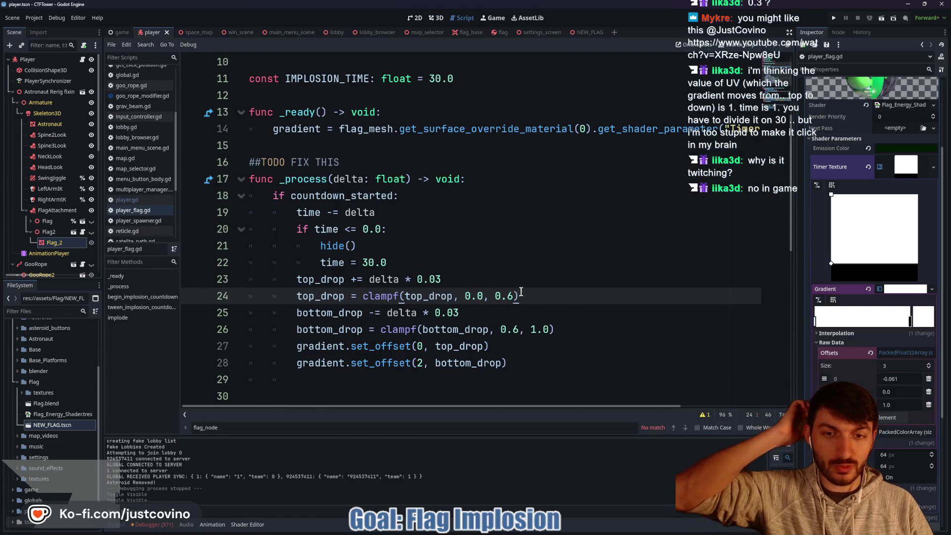
- Change both drop rates on lines 23 and 25 from 0.03 to 0.02, save, and view GitHub Desktop
click(443, 281)
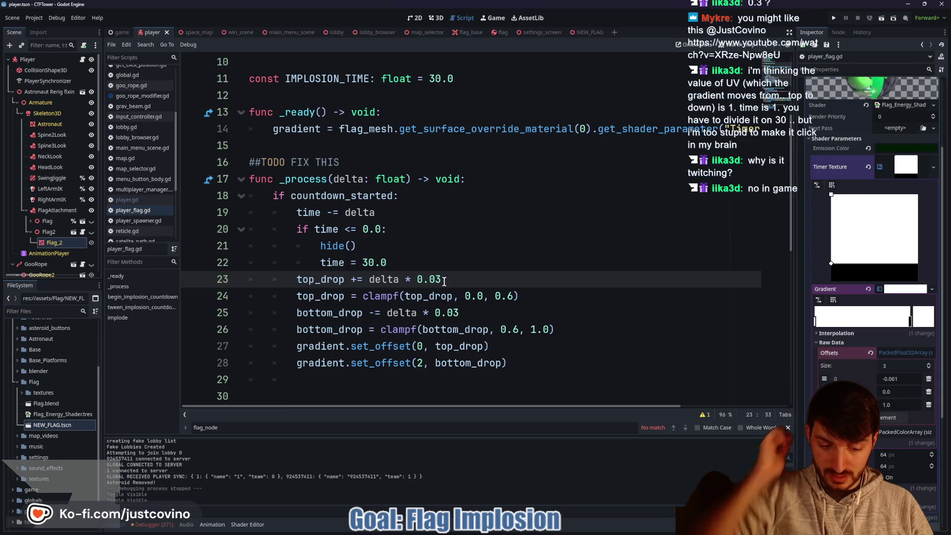
click(461, 314)
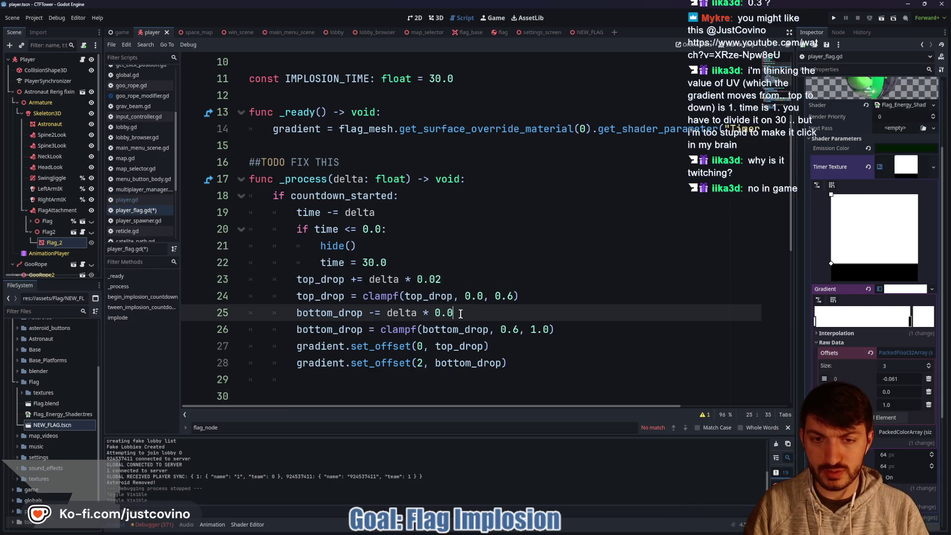
key(ctrl+s)
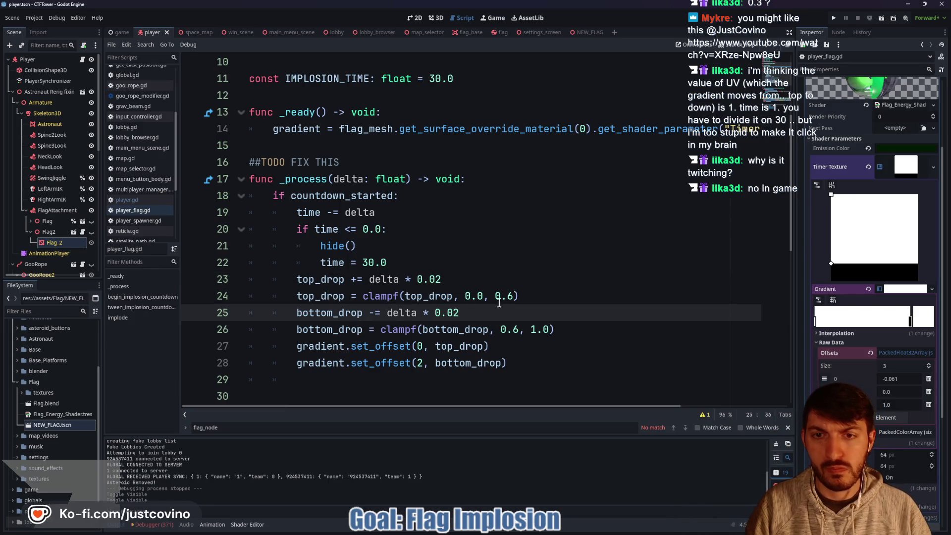
click(552, 532)
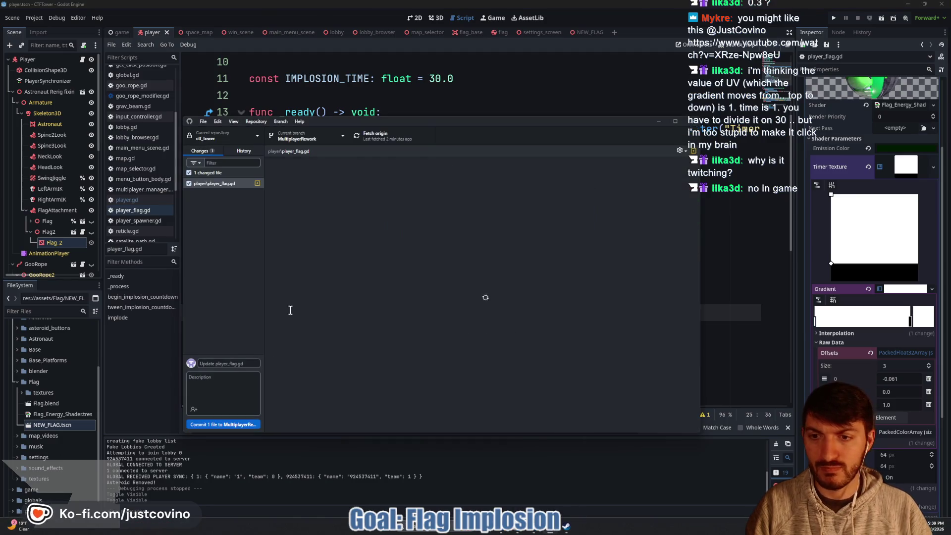
- Commit the player_flag.gd delta * 0.02 change as 'Ticking Down needs some work' and return to Godot
click(242, 363)
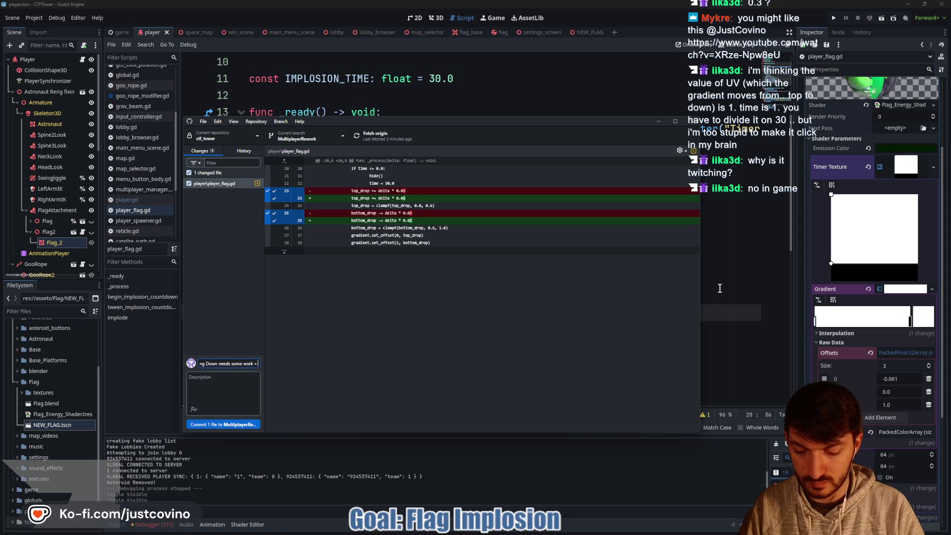
click(226, 427)
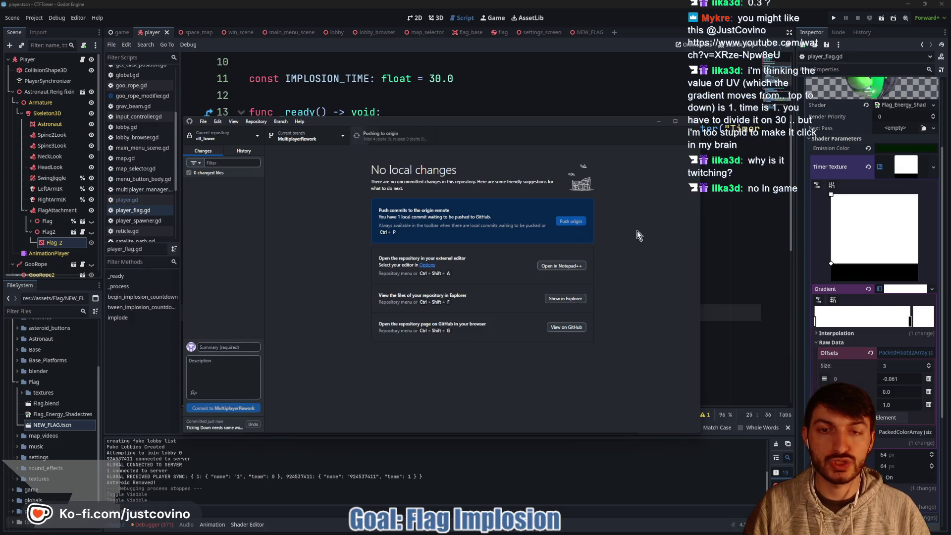
click(723, 257)
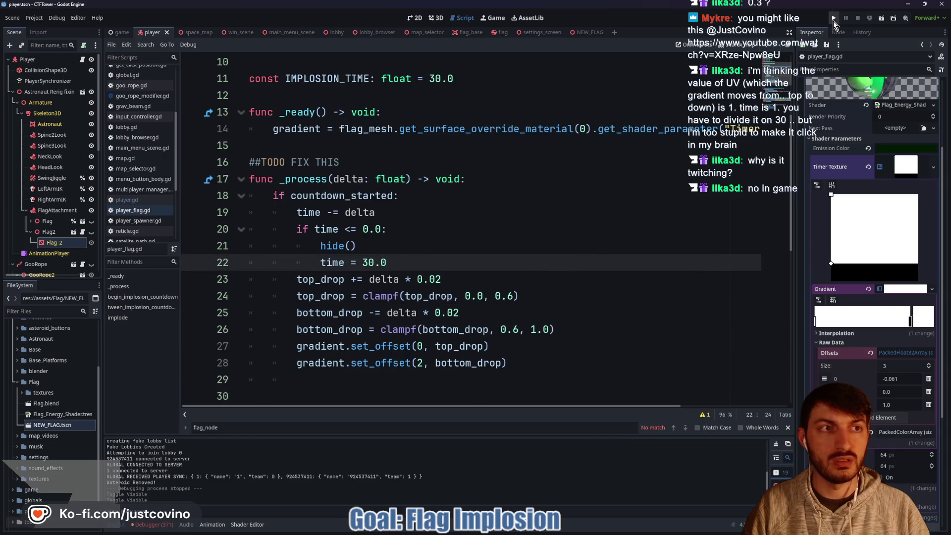
click(834, 18)
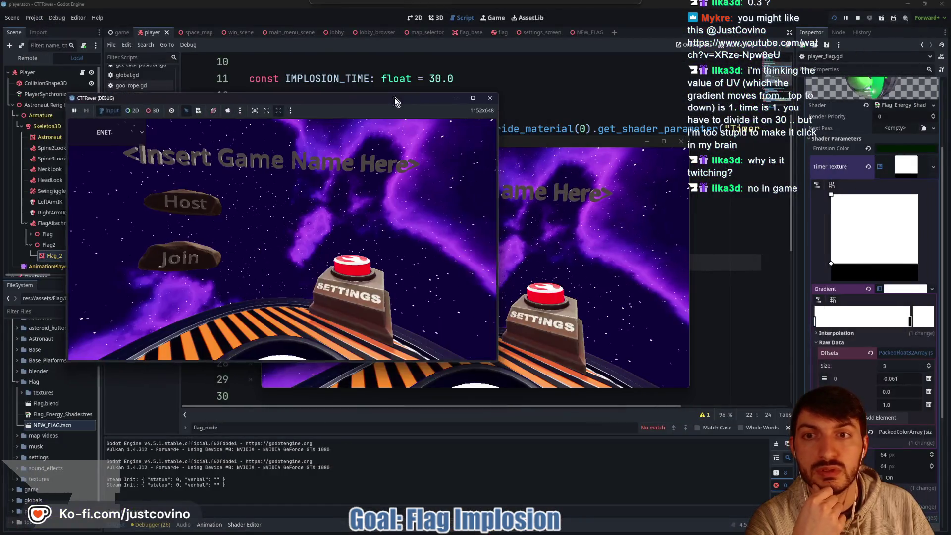
drag(395, 98, 336, 114)
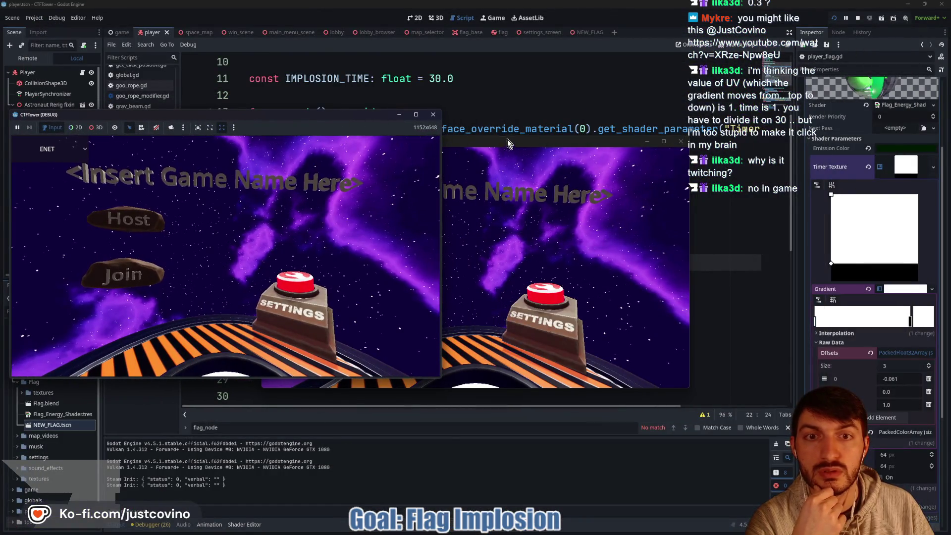
drag(508, 139, 701, 114)
click(146, 224)
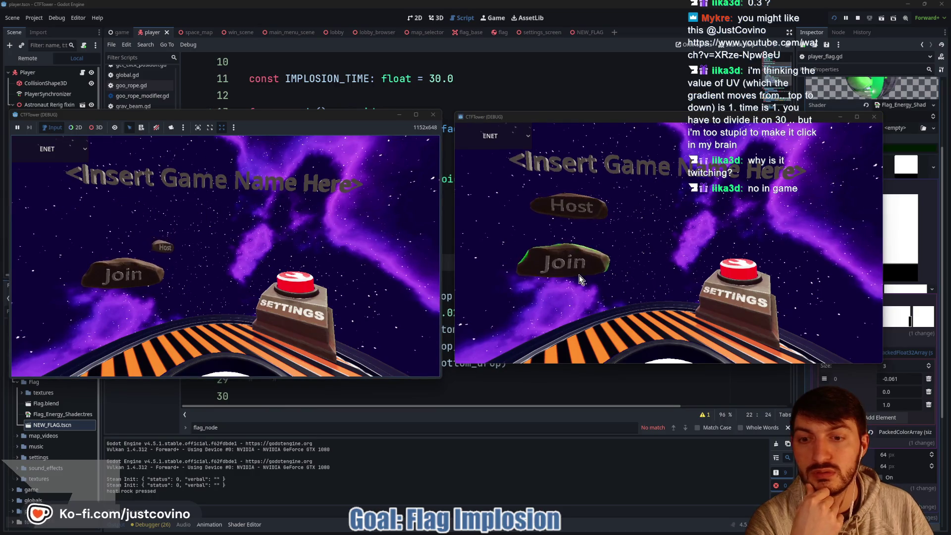
click(569, 273)
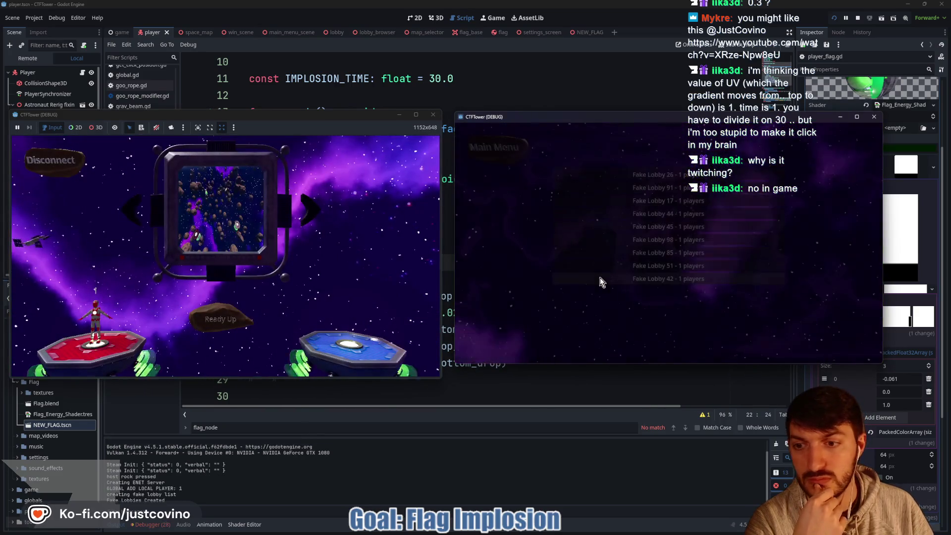
click(638, 175)
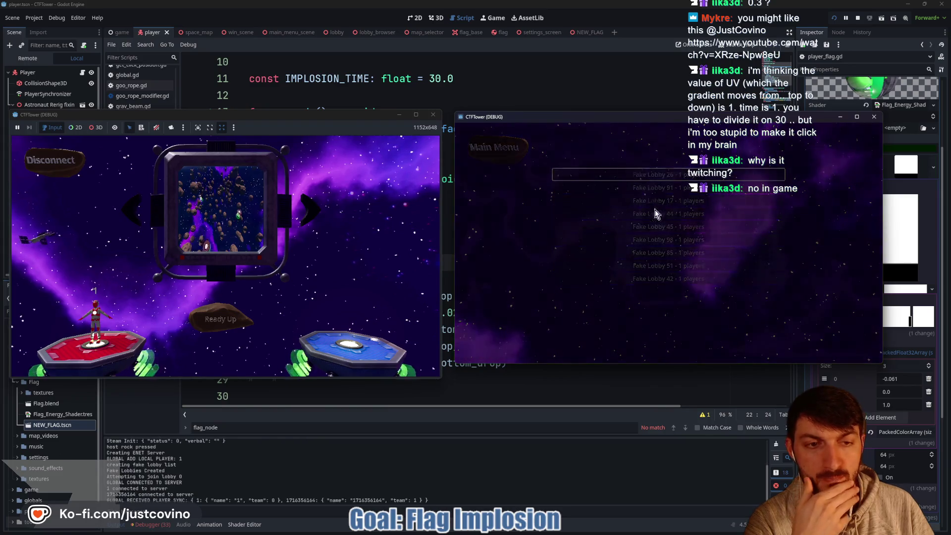
click(670, 306)
click(220, 319)
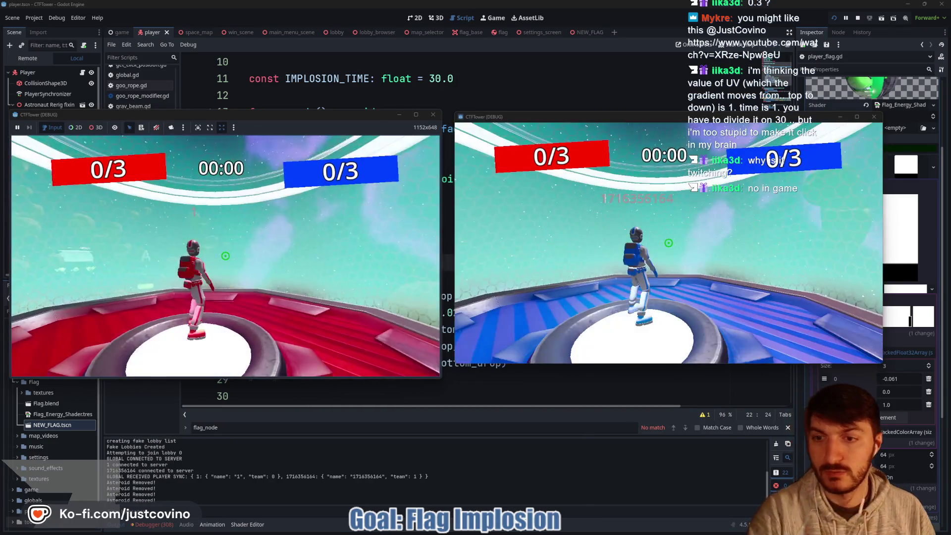
key(w)
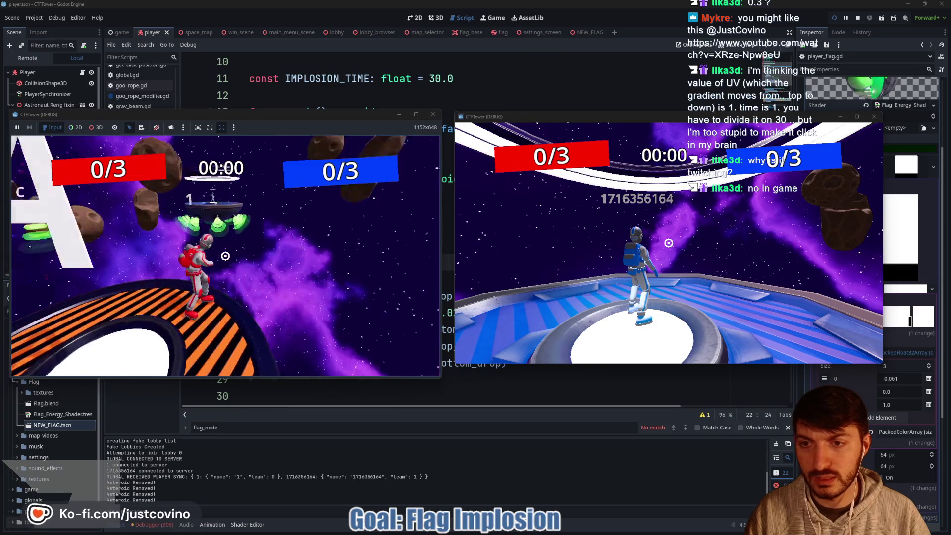
key(F8)
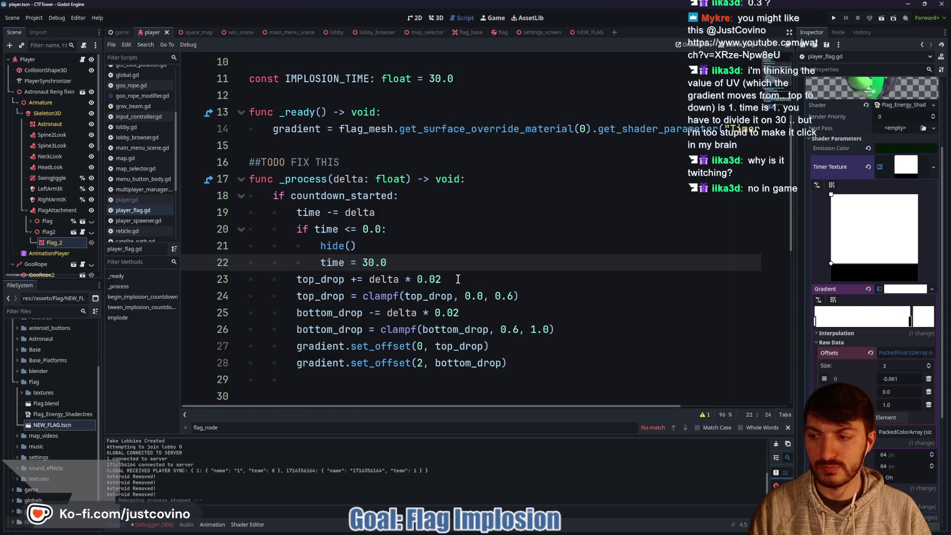
click(458, 280)
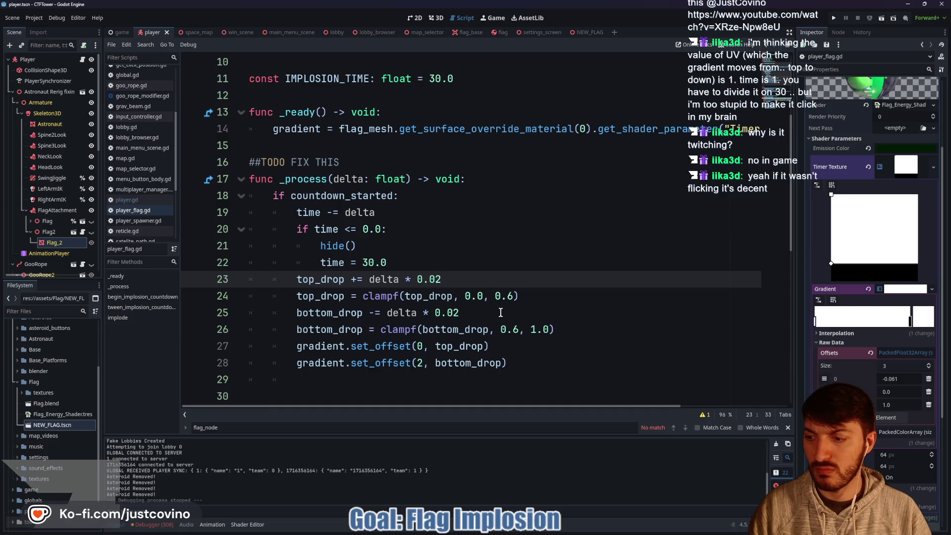
click(500, 312)
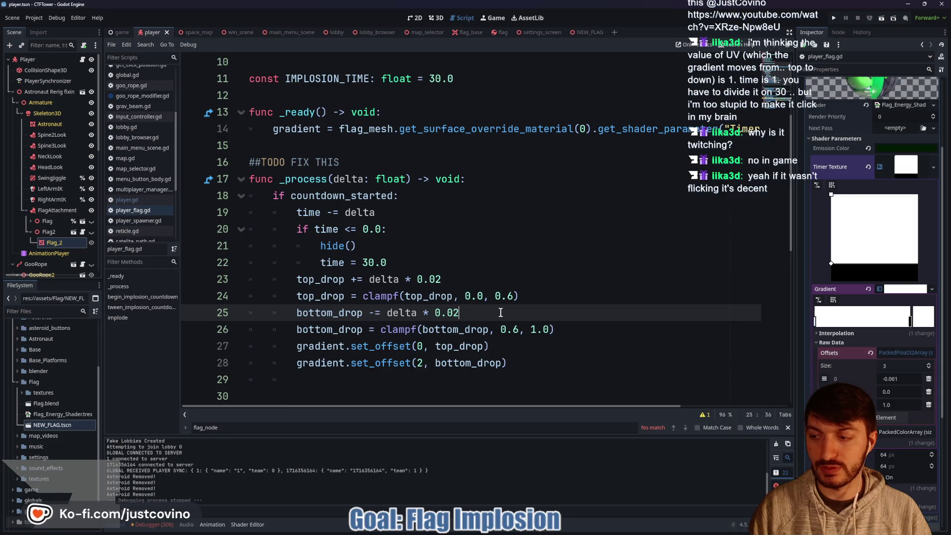